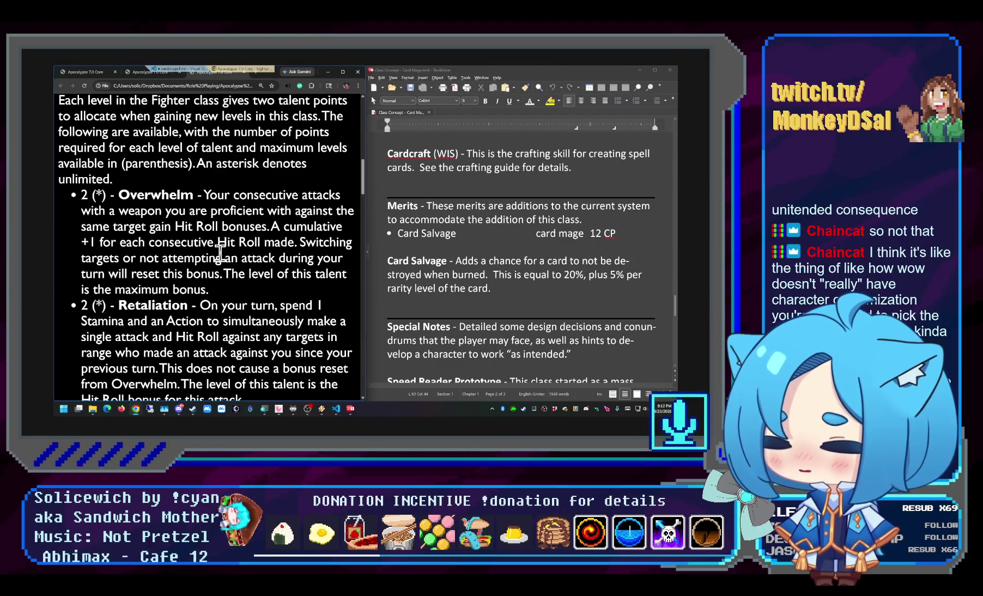
scroll(221, 253, "down", 2)
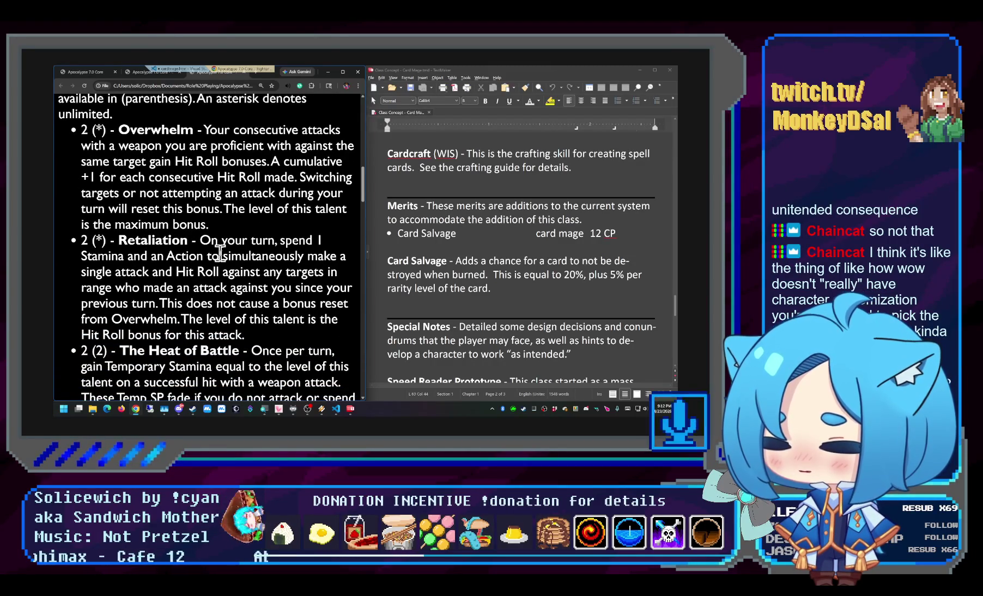
scroll(220, 253, "down", 1)
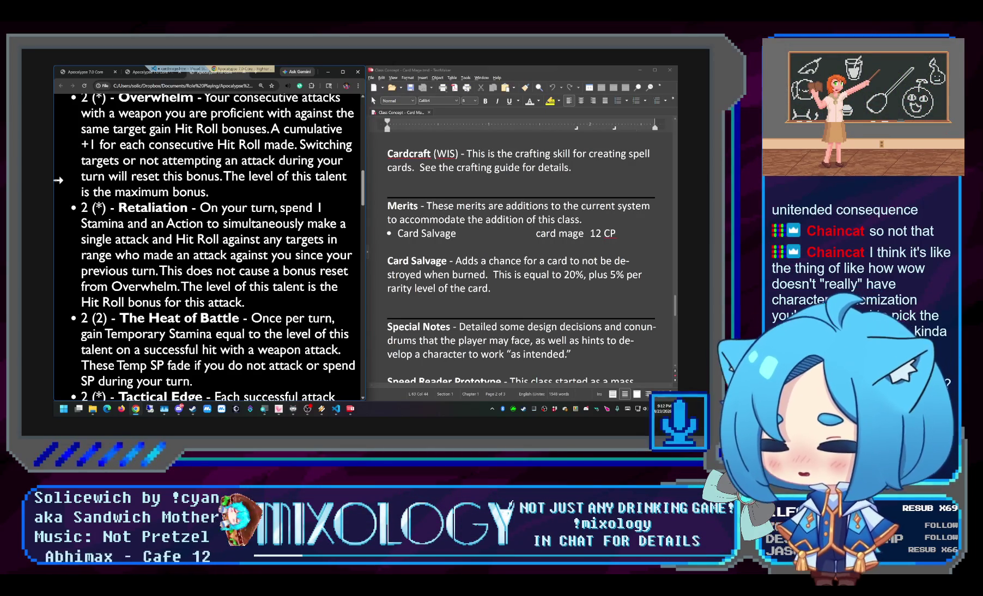
Highlight the Retaliation talent paragraph on the Fighter class page
mouse_move(264, 302)
left_mouse_down()
mouse_move(82, 222)
mouse_move(81, 213)
left_mouse_up()
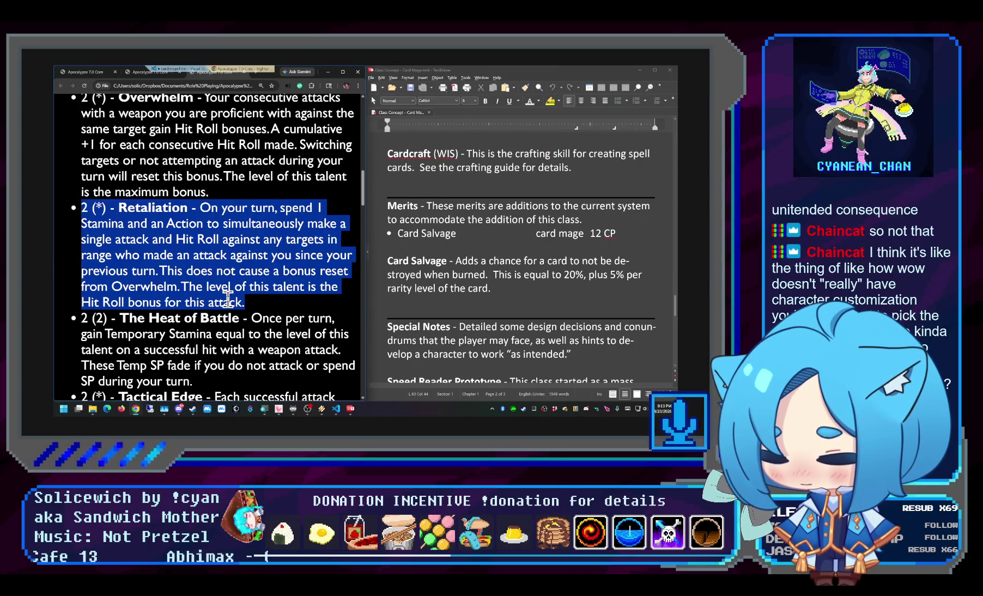
left_click(229, 297)
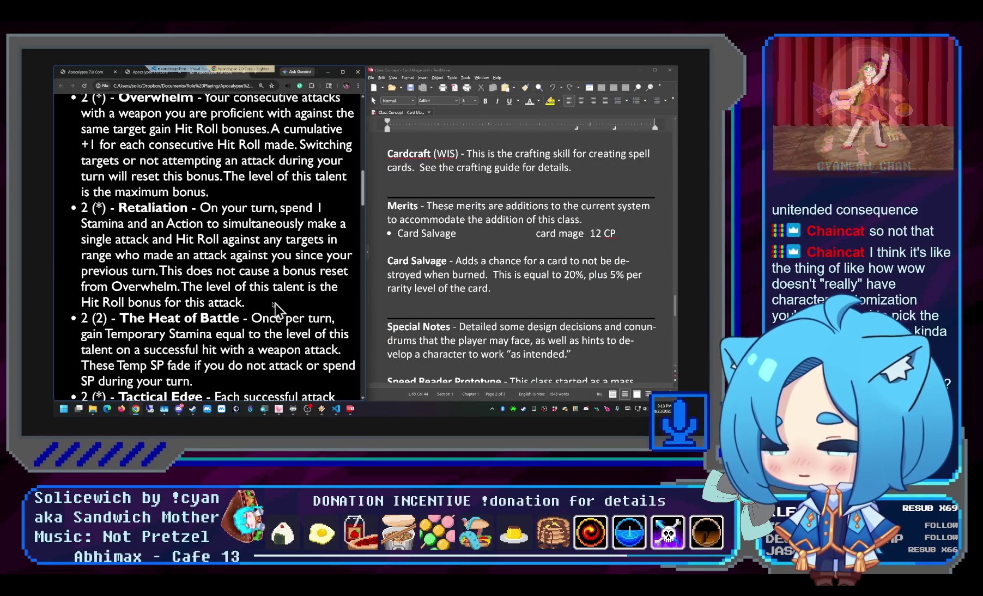
mouse_move(278, 310)
left_mouse_down()
mouse_move(72, 237)
mouse_move(73, 209)
left_mouse_up()
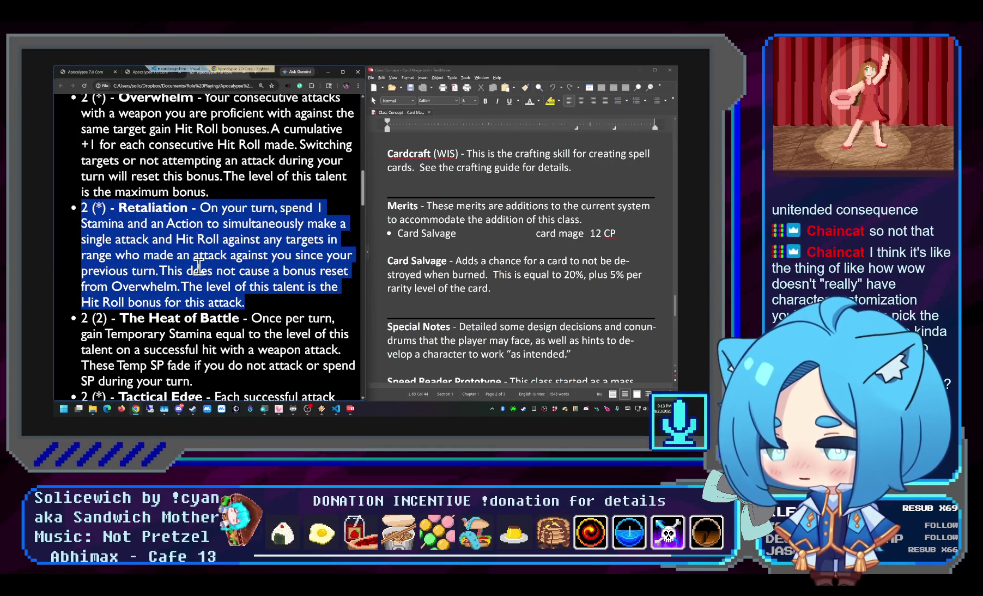
scroll(201, 270, "down", 2)
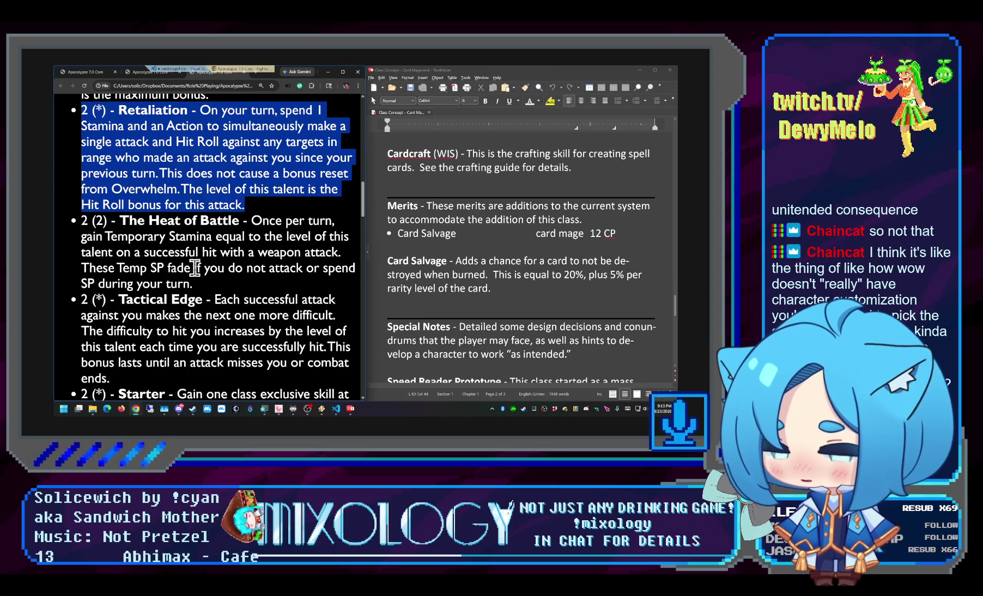
scroll(195, 269, "up", 1)
mouse_move(194, 317)
left_mouse_down()
mouse_move(86, 201)
mouse_move(102, 163)
left_mouse_up()
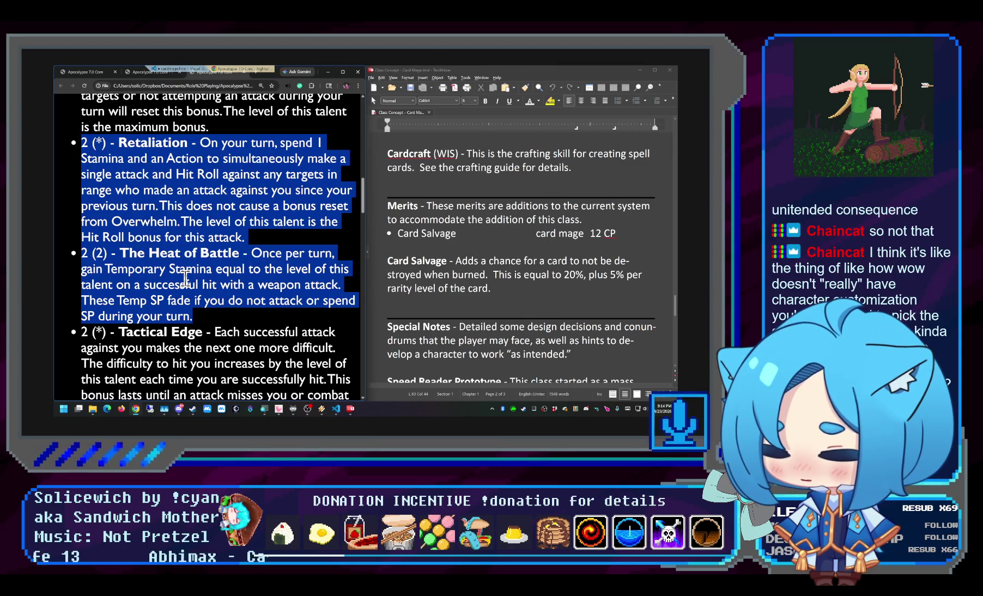
scroll(185, 281, "down", 1)
scroll(185, 282, "down", 2)
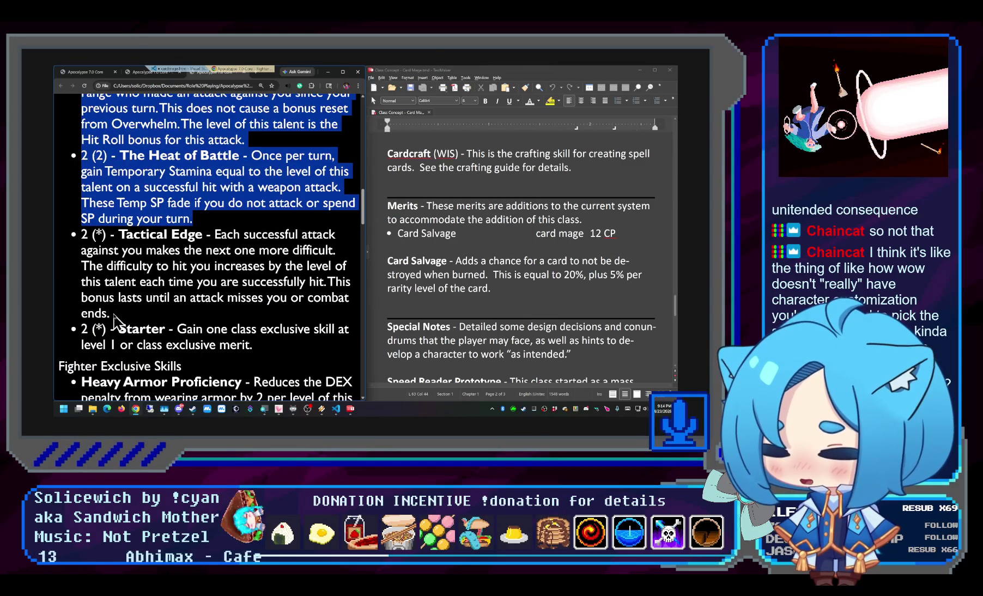
left_click_drag(115, 317, 81, 233)
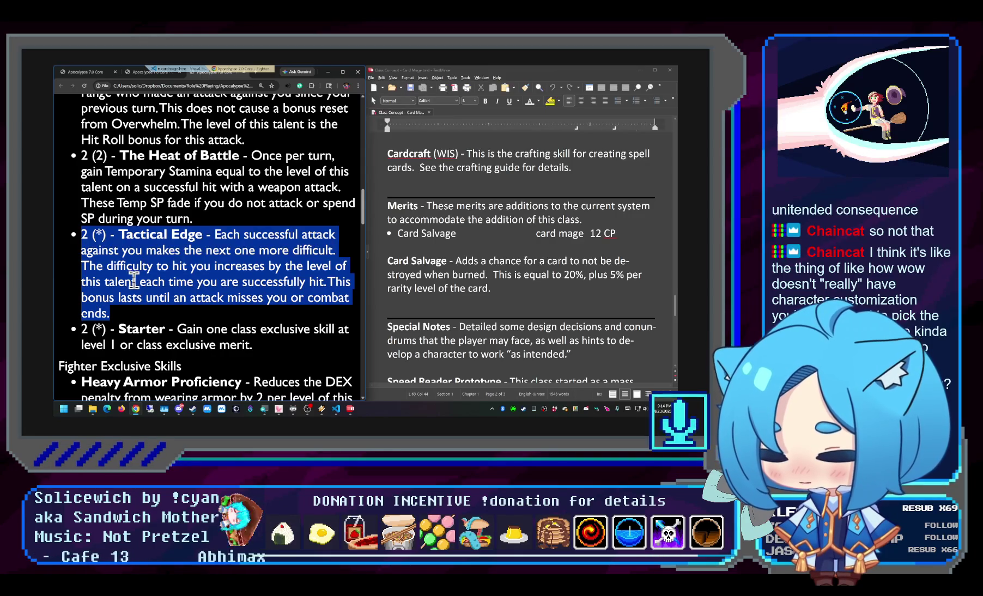
left_click_drag(123, 321, 55, 246)
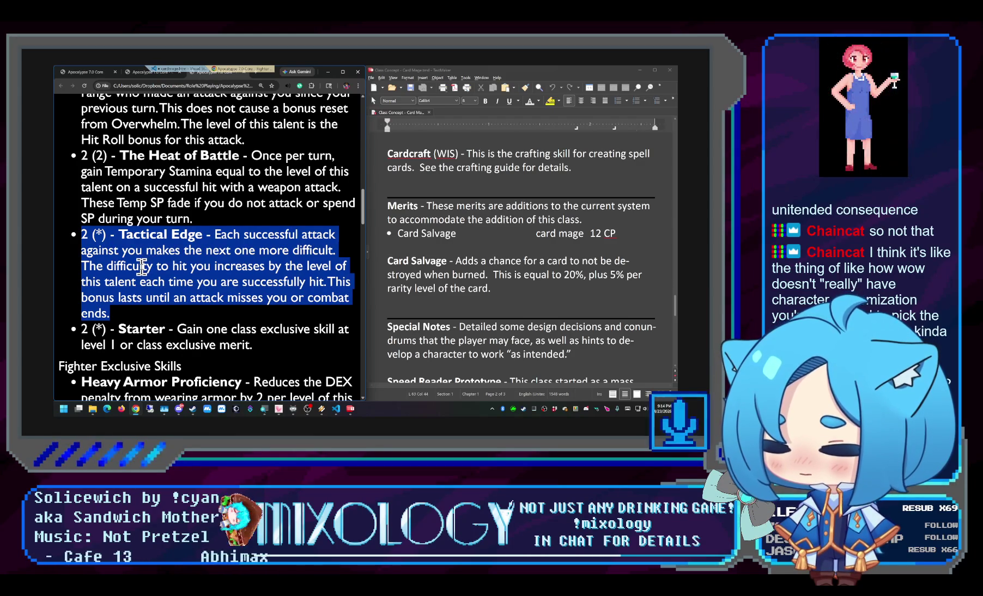
left_click(127, 318)
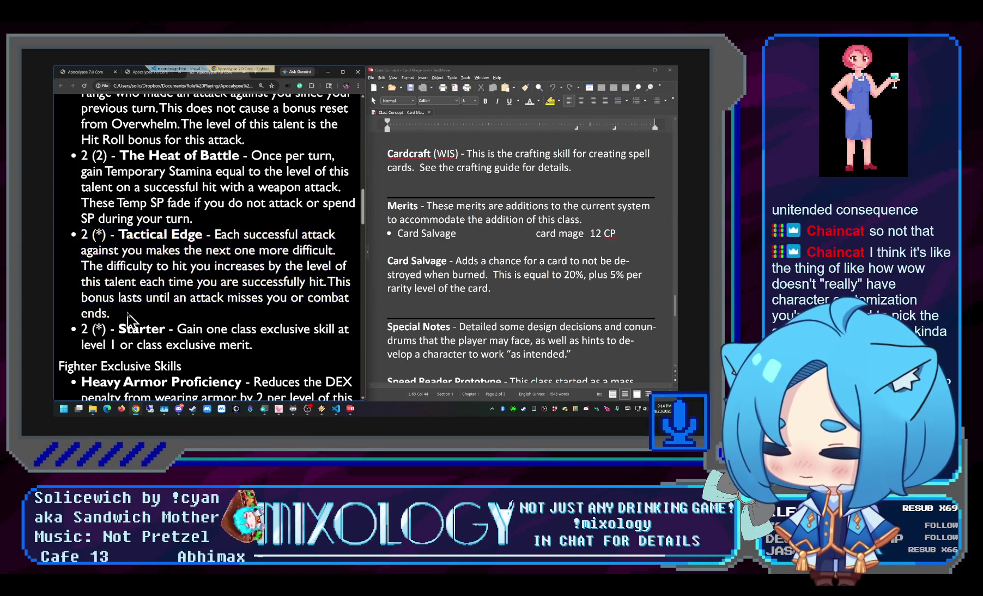
left_click_drag(127, 320, 74, 235)
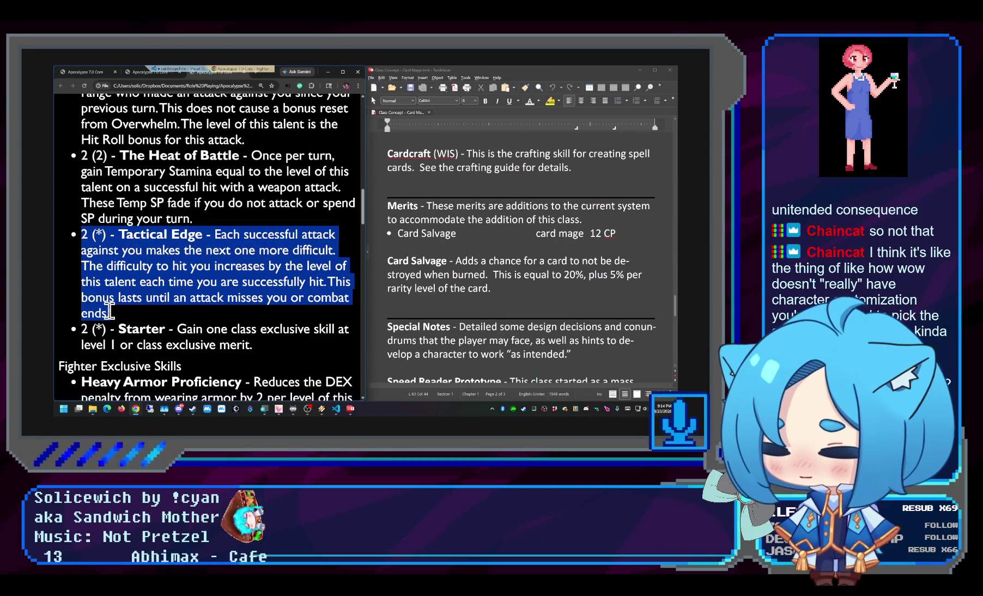
mouse_move(127, 317)
left_mouse_down()
mouse_move(58, 262)
mouse_move(85, 254)
left_mouse_up()
left_click(114, 248)
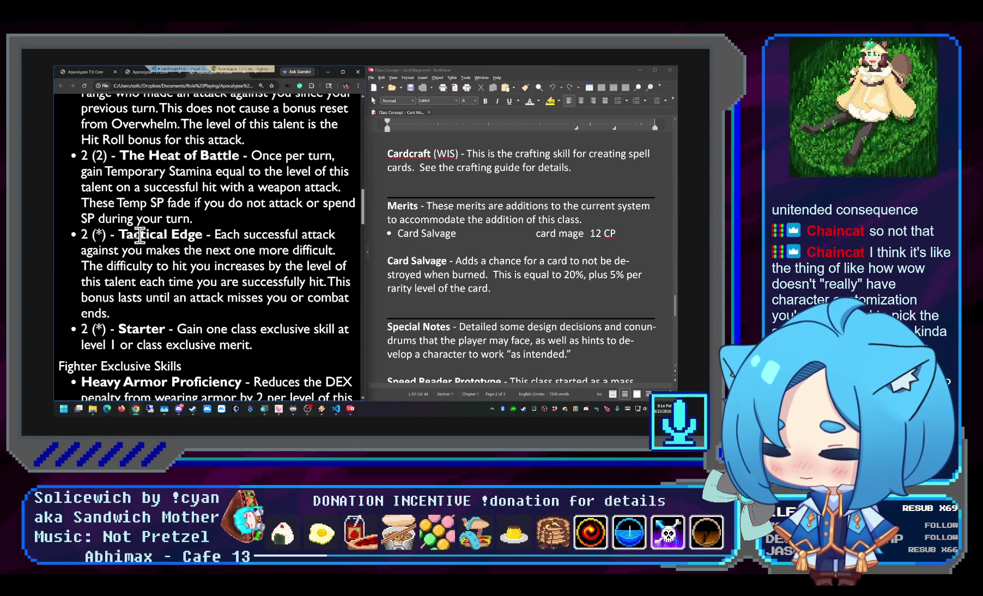
left_click_drag(146, 235, 165, 297)
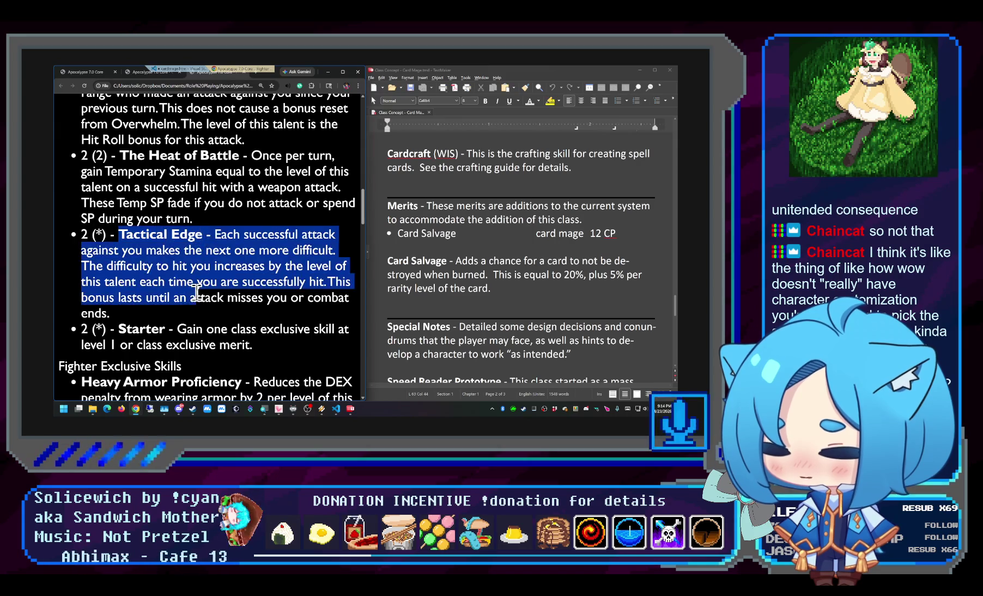
left_click(219, 291)
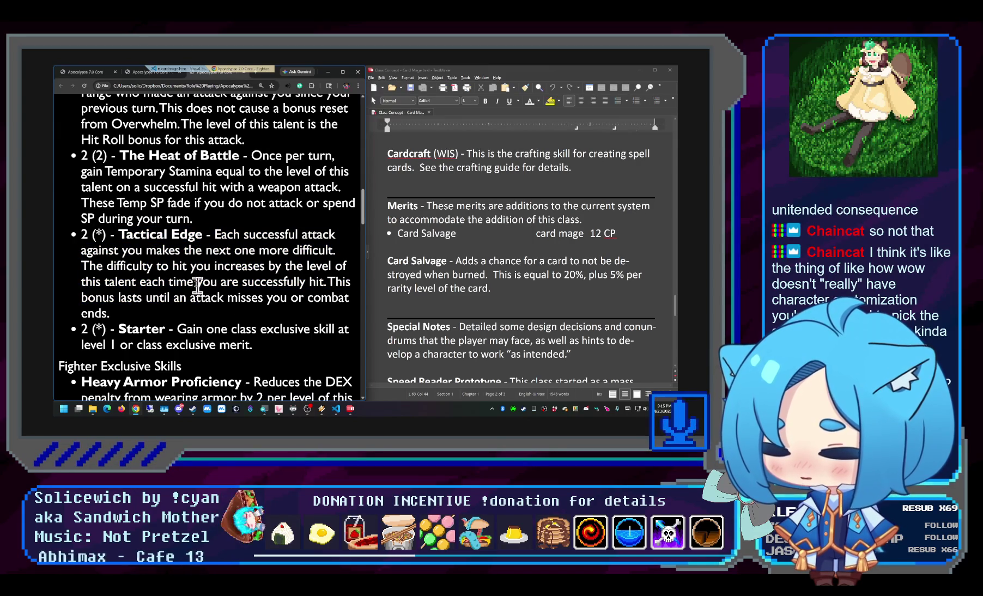
scroll(192, 278, "down", 3)
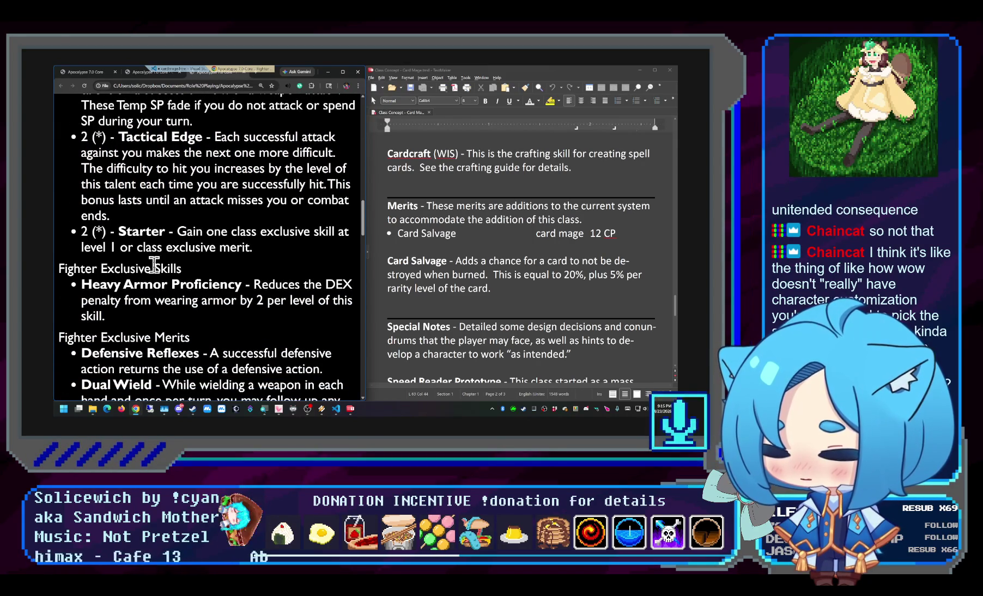
scroll(154, 265, "up", 1)
left_click_drag(254, 281, 65, 277)
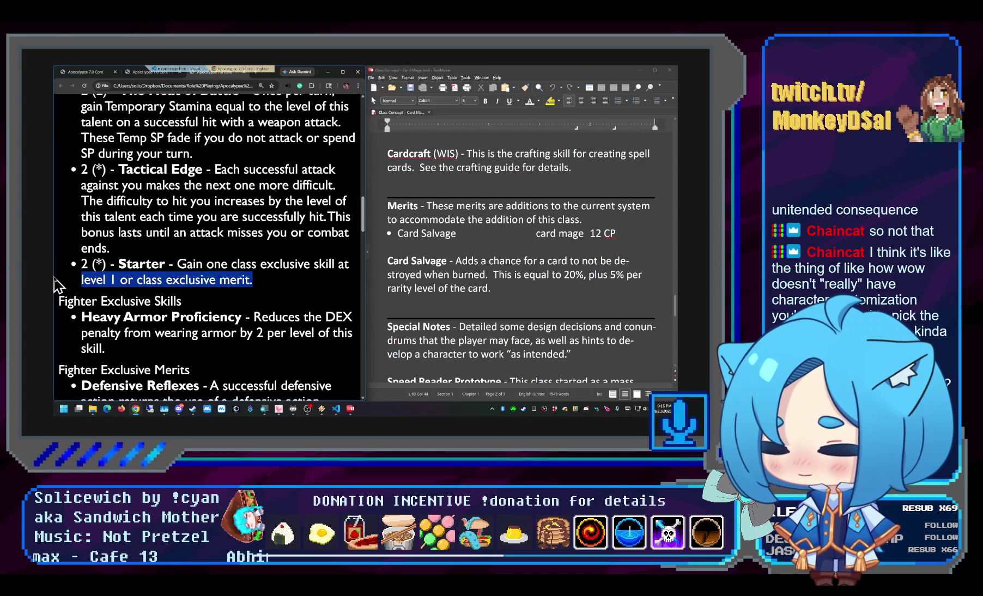
left_click(176, 294)
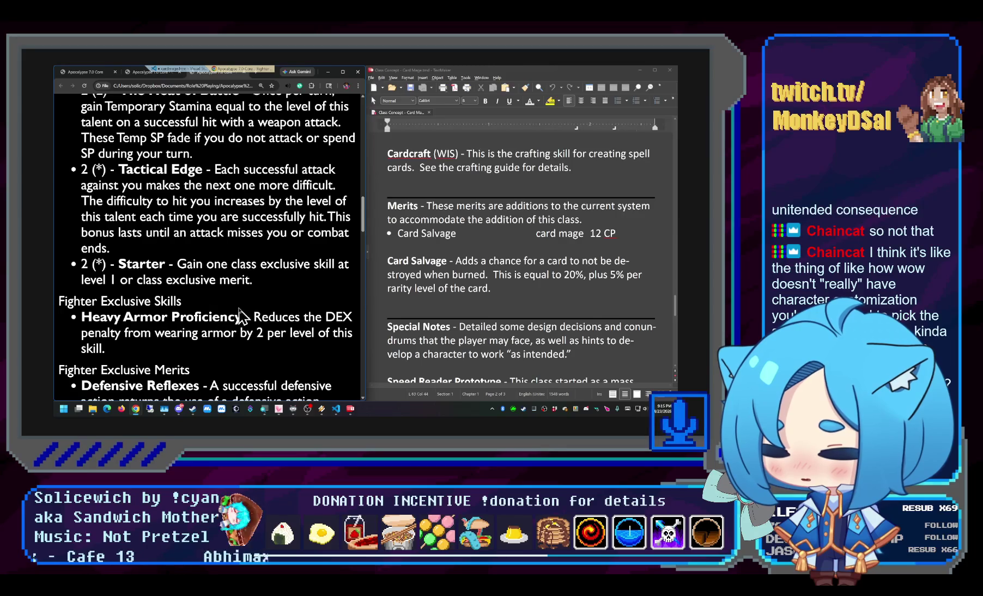
scroll(235, 305, "down", 4)
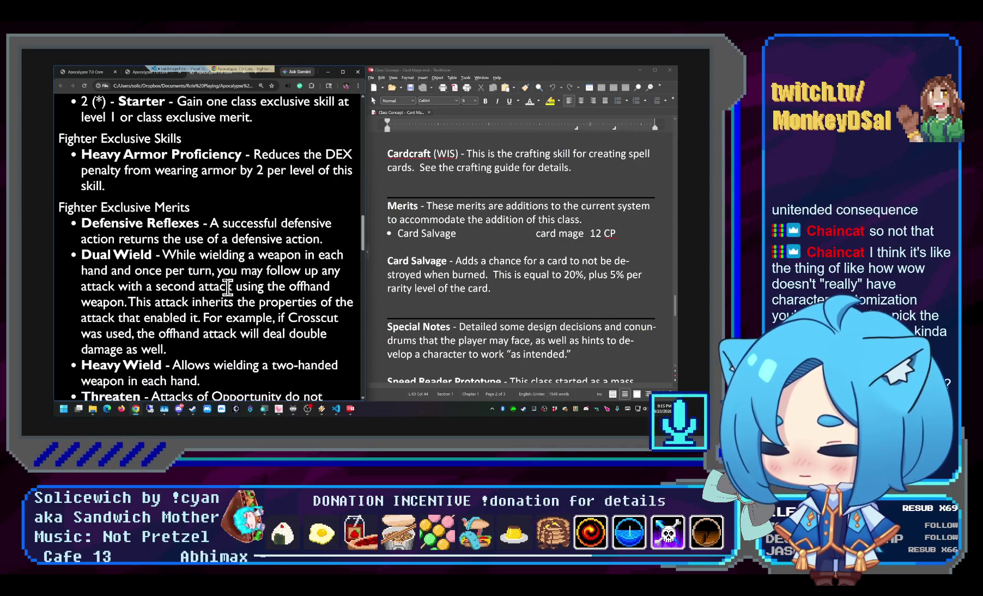
left_click_drag(203, 154, 315, 158)
left_click(193, 191)
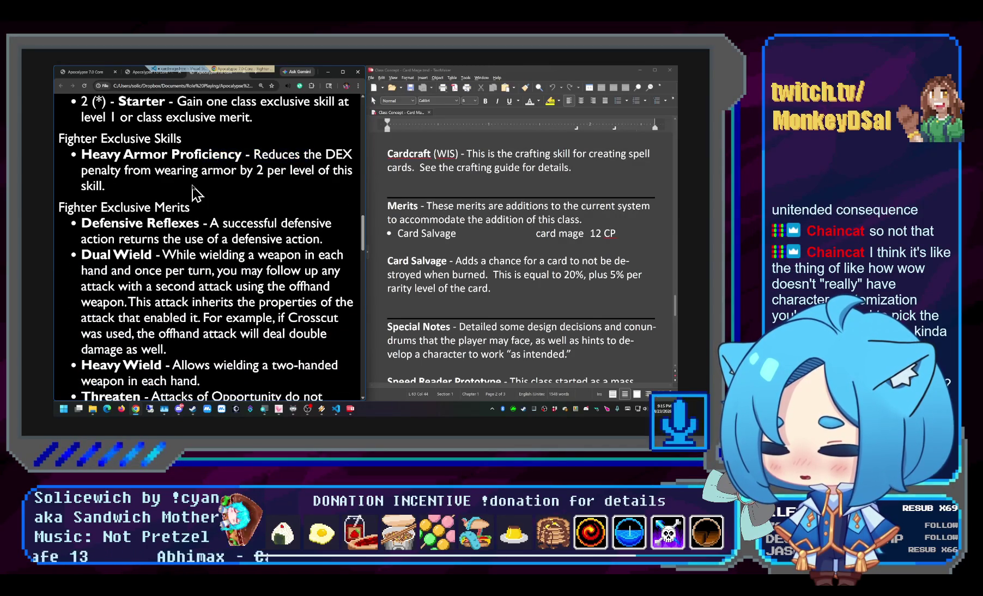
scroll(193, 188, "down", 1)
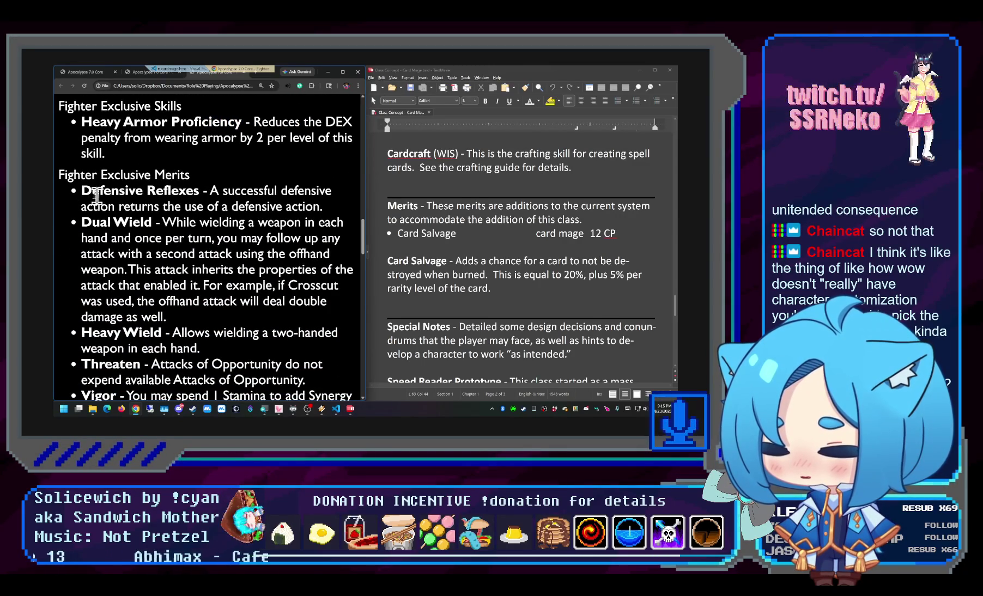
left_click_drag(81, 192, 209, 333)
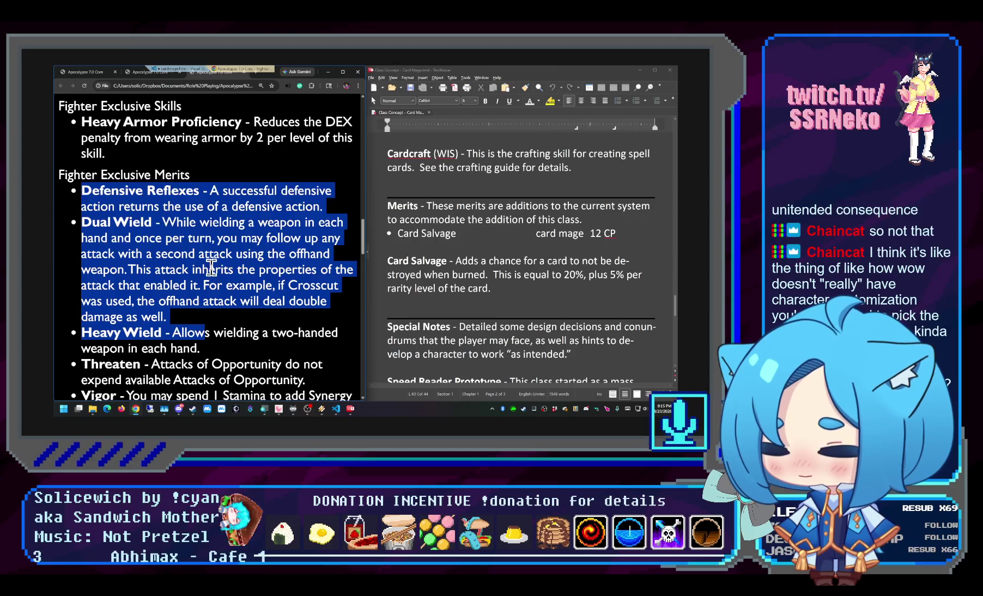
scroll(211, 265, "down", 1)
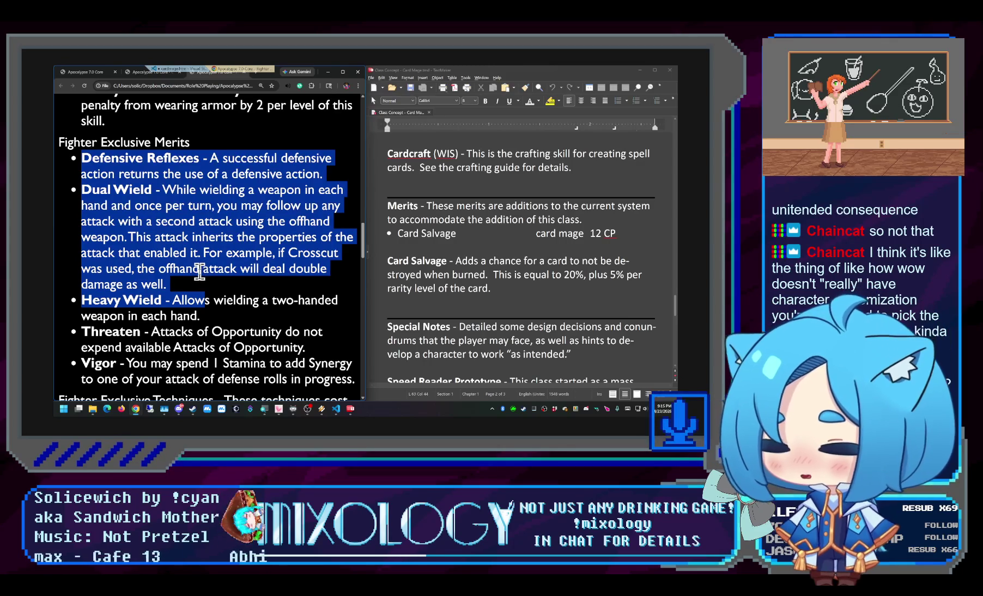
left_click(190, 293)
scroll(223, 288, "down", 3)
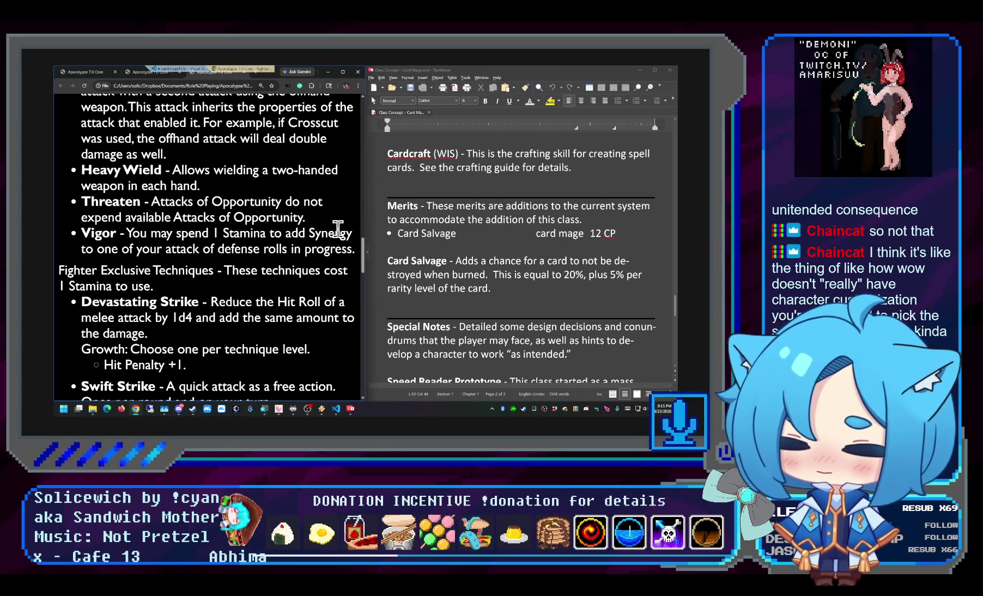
scroll(366, 206, "down", 1)
scroll(366, 206, "down", 2)
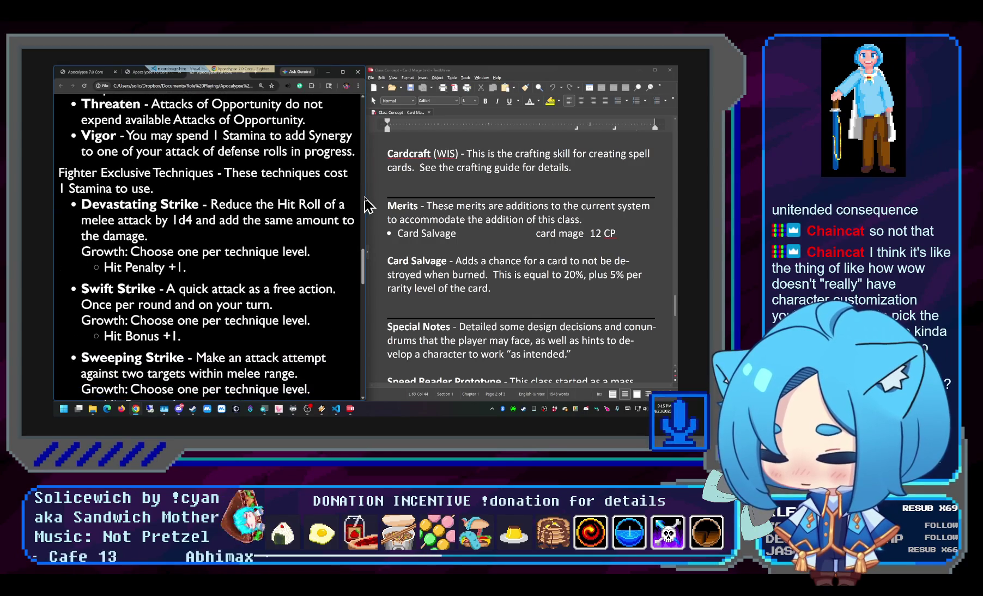
scroll(368, 206, "down", 2)
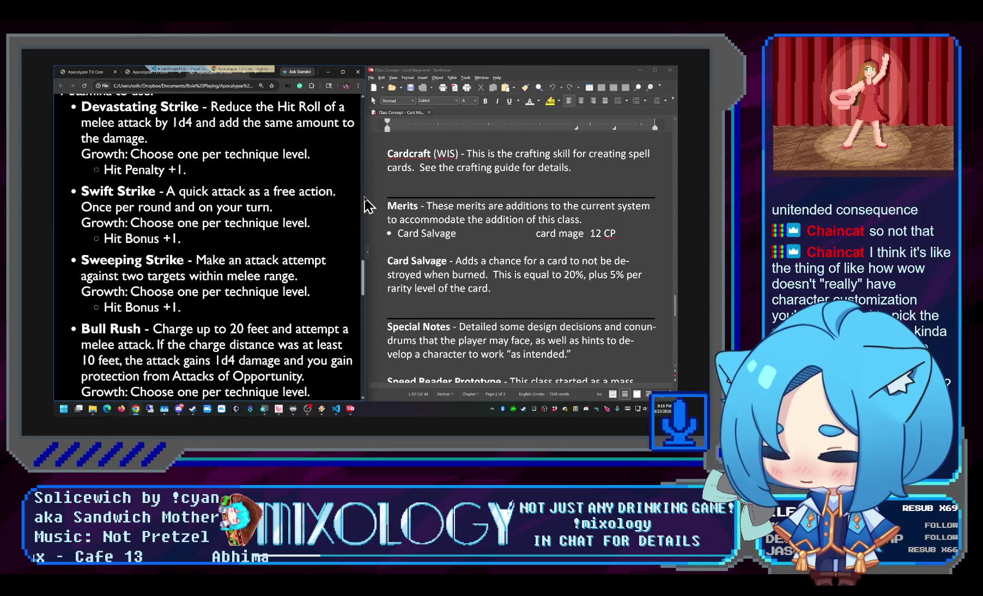
scroll(365, 204, "up", 3)
scroll(366, 203, "up", 3)
scroll(366, 200, "up", 3)
scroll(365, 201, "up", 3)
scroll(366, 202, "up", 3)
scroll(366, 201, "up", 2)
scroll(366, 202, "up", 2)
scroll(366, 201, "up", 2)
scroll(365, 201, "up", 3)
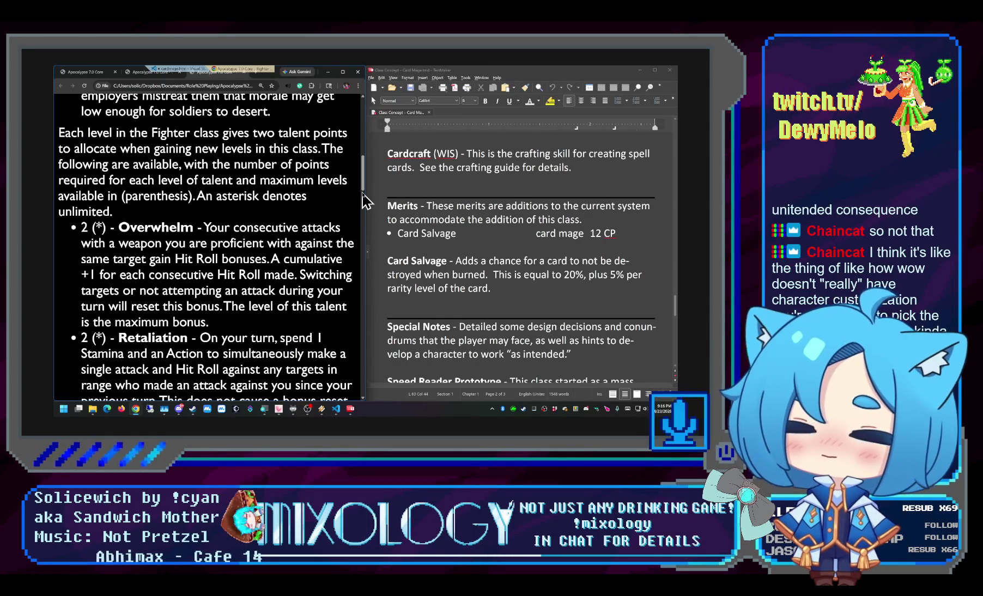
scroll(365, 202, "up", 5)
scroll(374, 146, "up", 5)
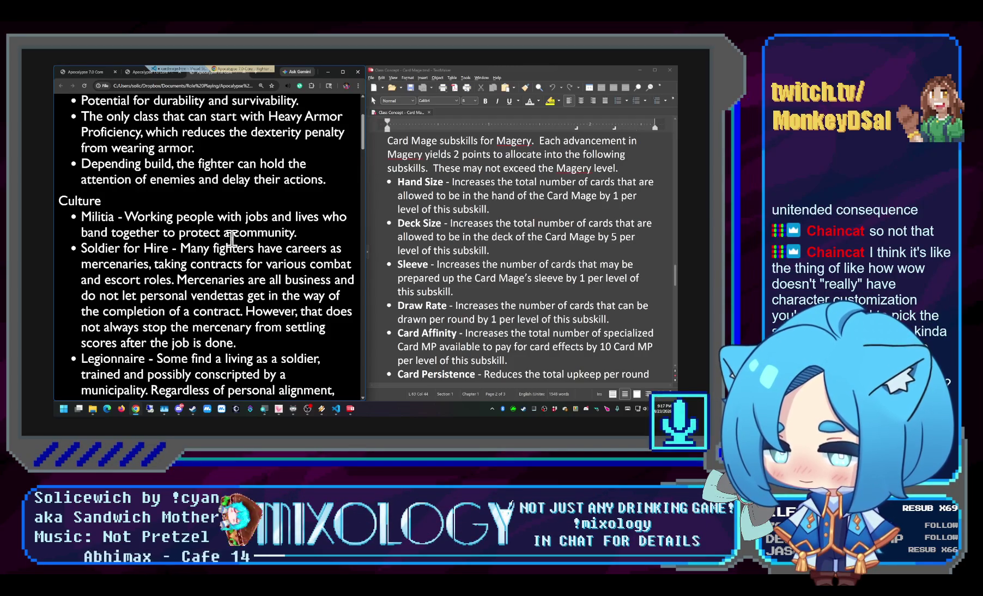
scroll(213, 256, "up", 3)
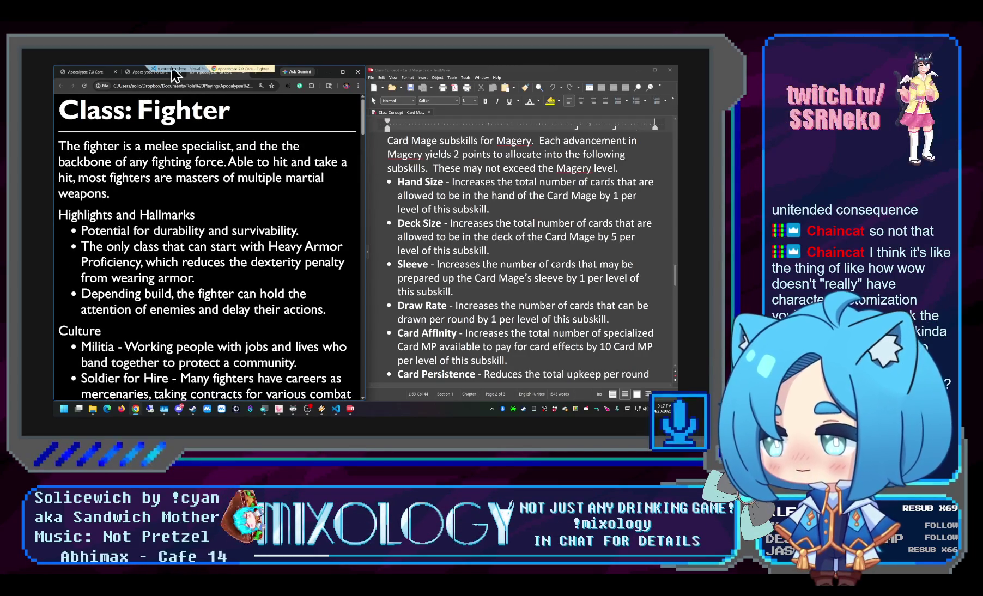
Switch over to the cardmage.htm file in Visual Studio Code
left_click(172, 74)
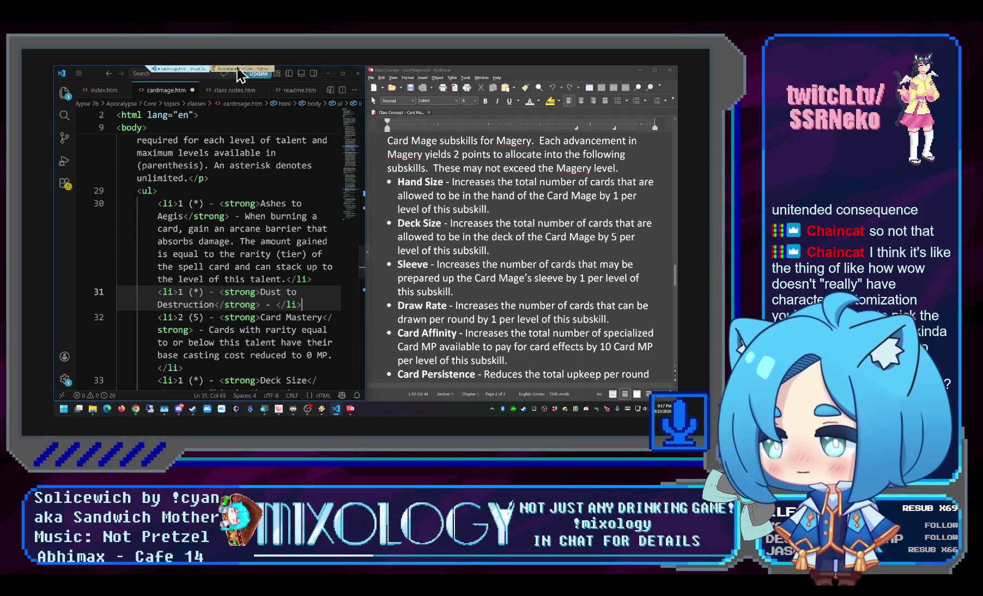
Bring Chrome forward and show the rendered Card Mage class page
left_click(240, 73)
left_click(139, 74)
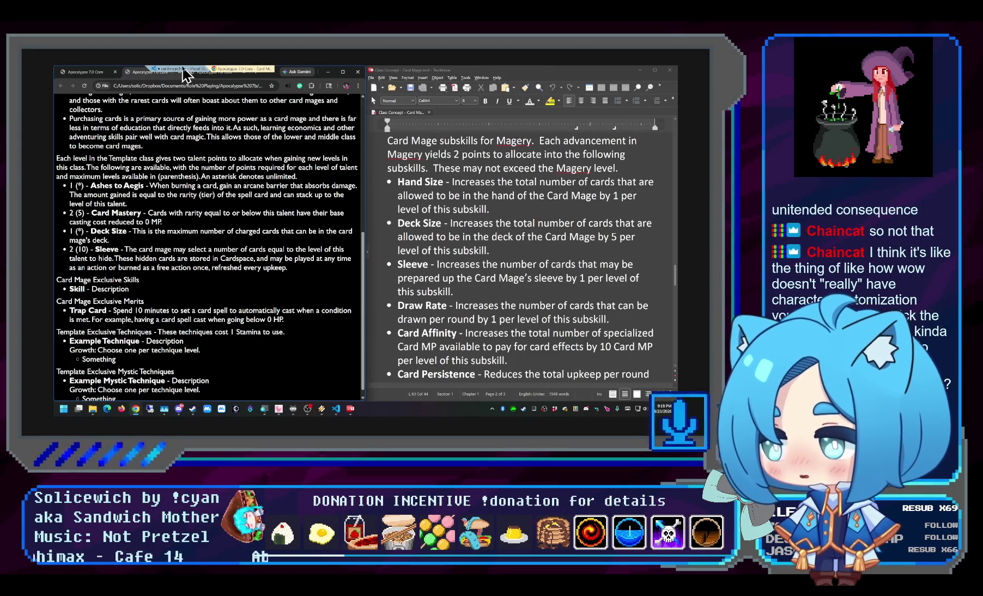
scroll(168, 294, "down", 1)
scroll(167, 294, "down", 1)
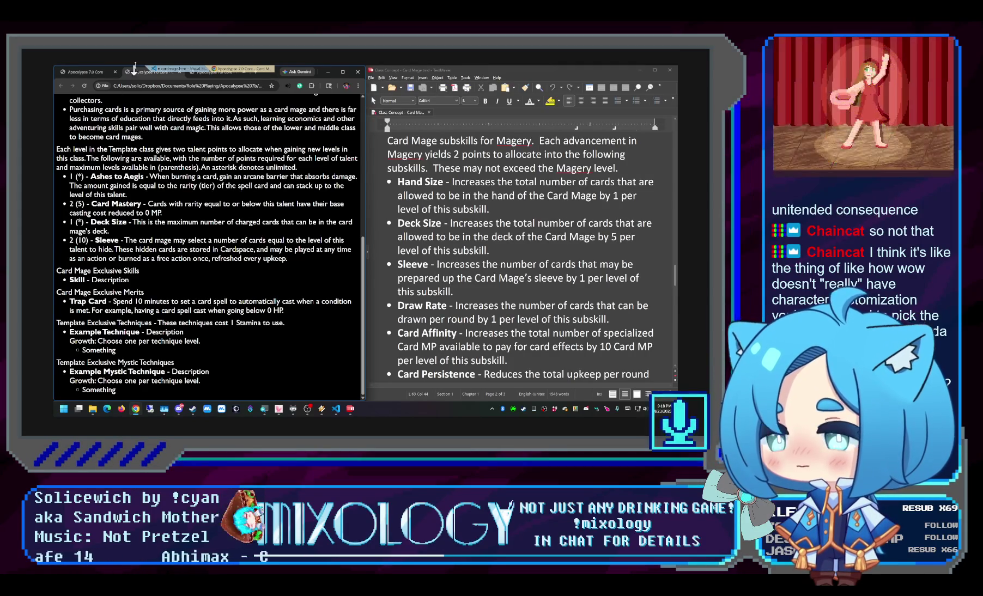
Return from Chrome to the cardmage.htm source in the code editor
left_click(175, 69)
scroll(242, 292, "down", 5)
scroll(243, 292, "down", 5)
scroll(243, 293, "down", 10)
scroll(243, 294, "up", 2)
scroll(242, 293, "up", 1)
scroll(243, 293, "up", 2)
scroll(243, 292, "up", 2)
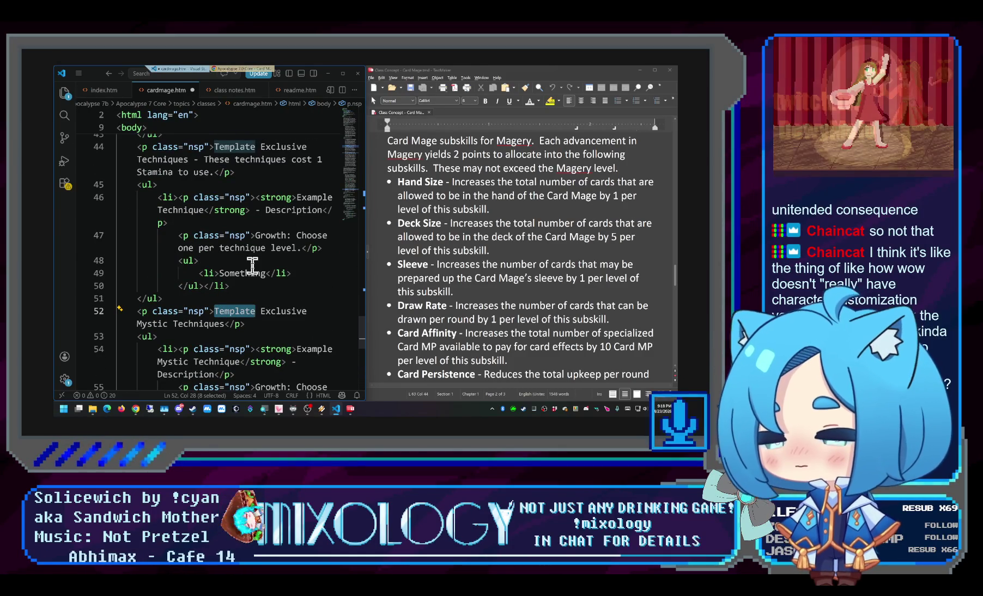
type("Card Mage")
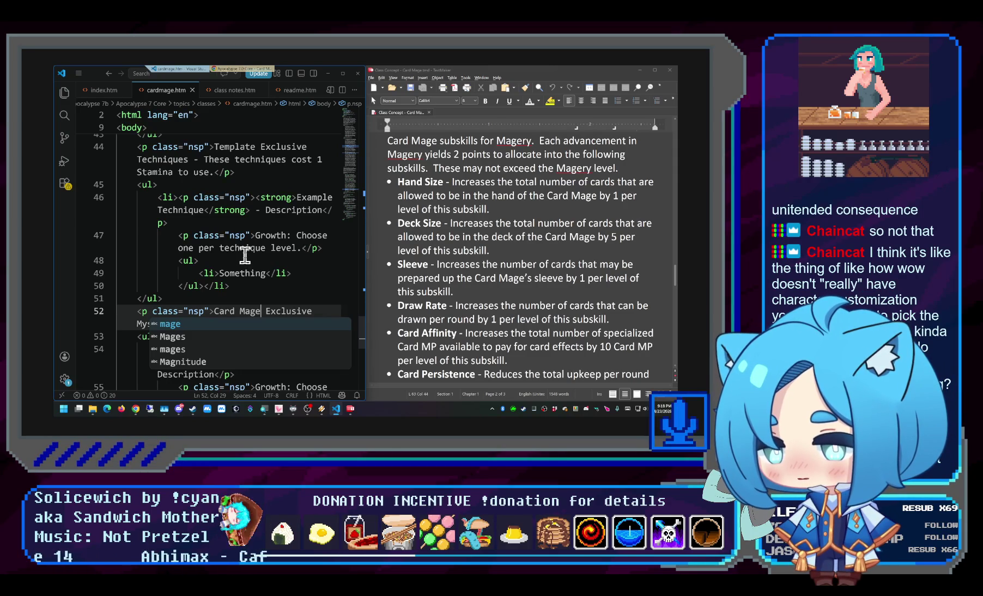
Dismiss the autocomplete popup after renaming the heading to Card Mage Exclusive
left_click(241, 261)
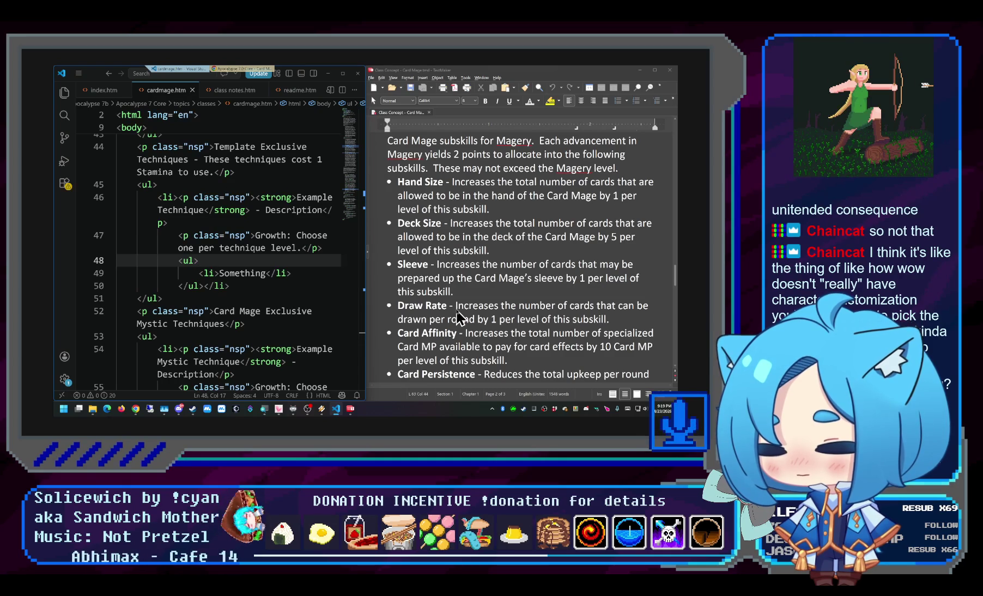
scroll(476, 312, "down", 5)
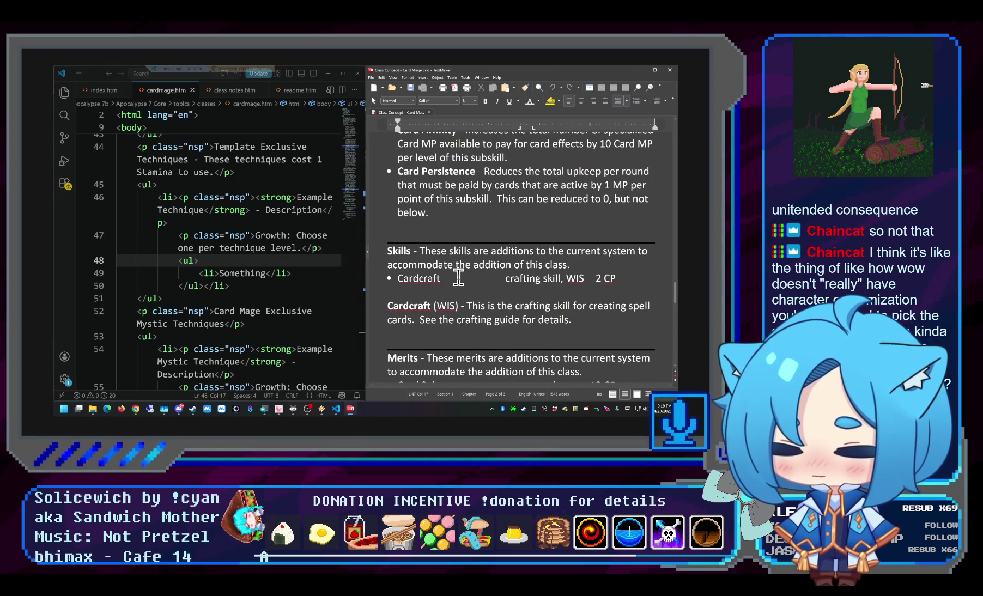
scroll(505, 291, "down", 5)
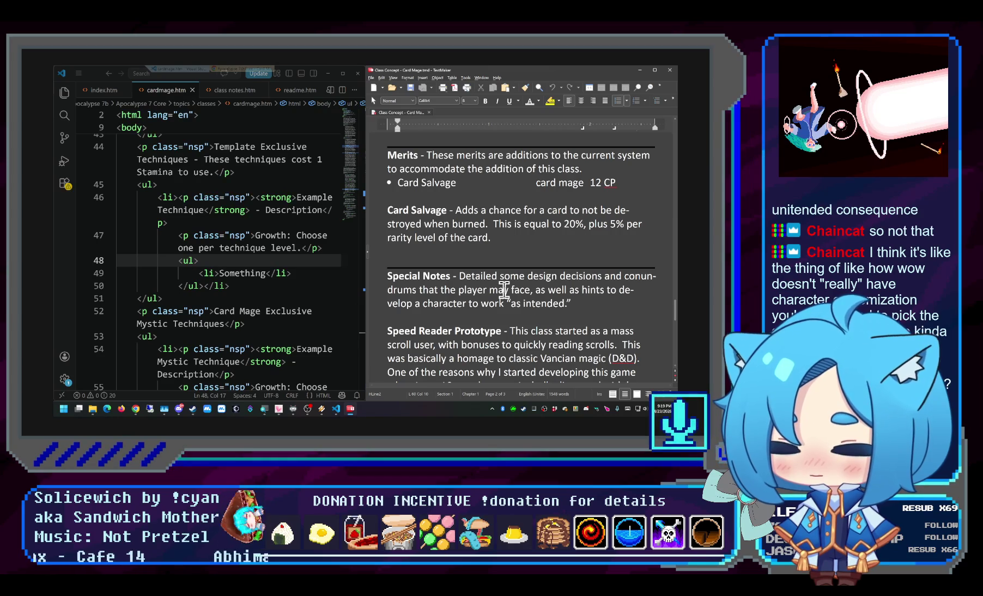
scroll(505, 290, "down", 1)
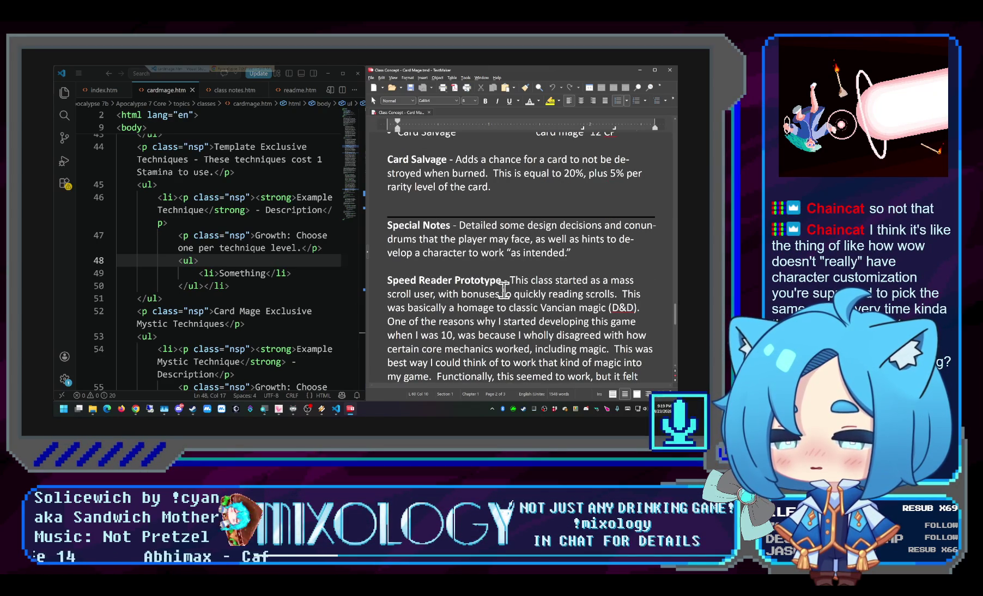
scroll(504, 291, "down", 3)
scroll(506, 291, "up", 5)
scroll(503, 290, "up", 2)
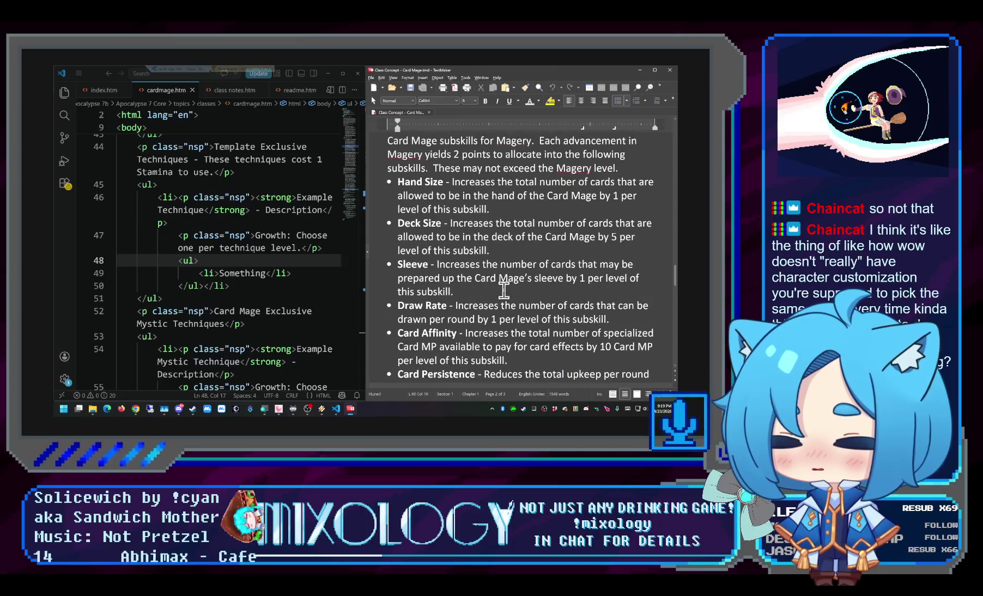
scroll(503, 290, "down", 4)
scroll(503, 291, "down", 3)
scroll(503, 291, "down", 3)
scroll(503, 290, "down", 2)
scroll(503, 290, "down", 2)
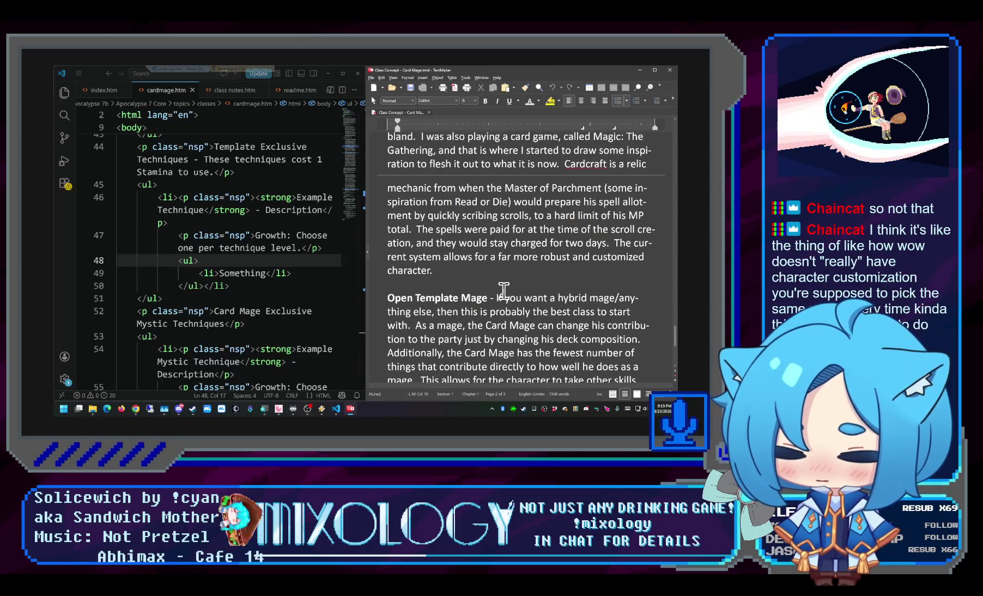
scroll(503, 291, "down", 2)
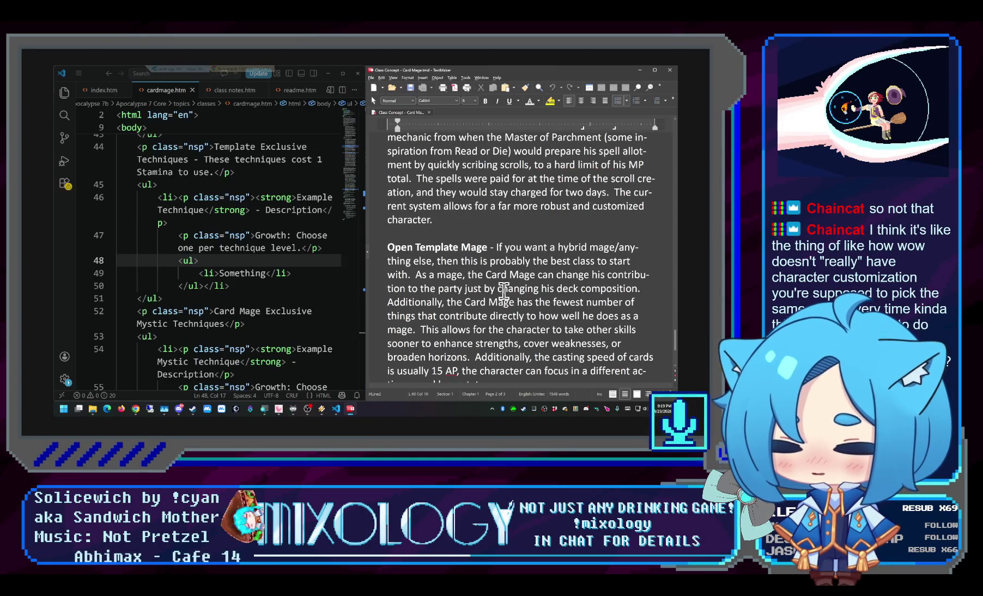
scroll(503, 290, "up", 5)
scroll(503, 291, "up", 5)
scroll(503, 290, "up", 4)
scroll(504, 291, "up", 2)
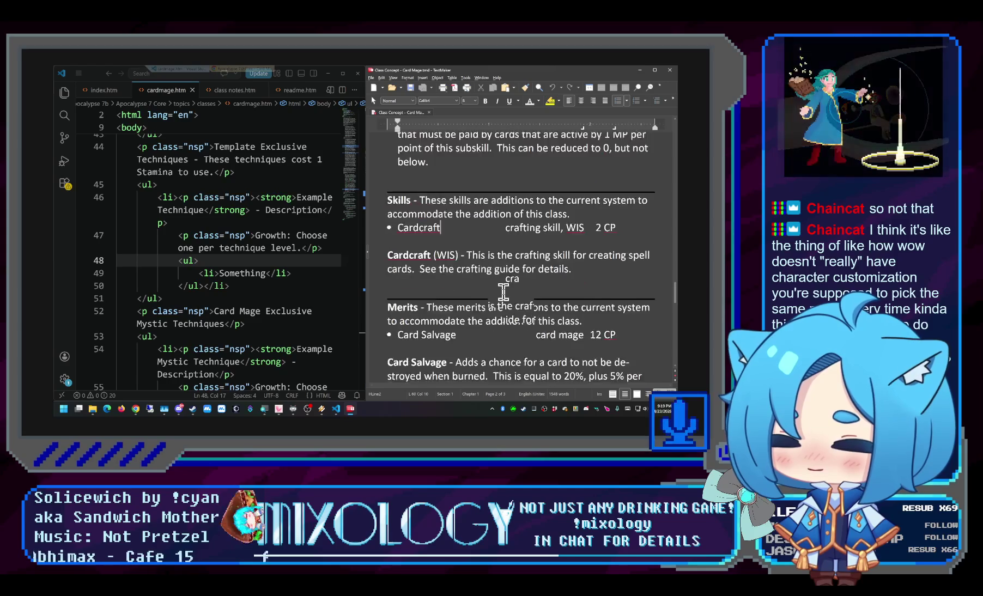
scroll(503, 290, "up", 4)
scroll(505, 300, "up", 2)
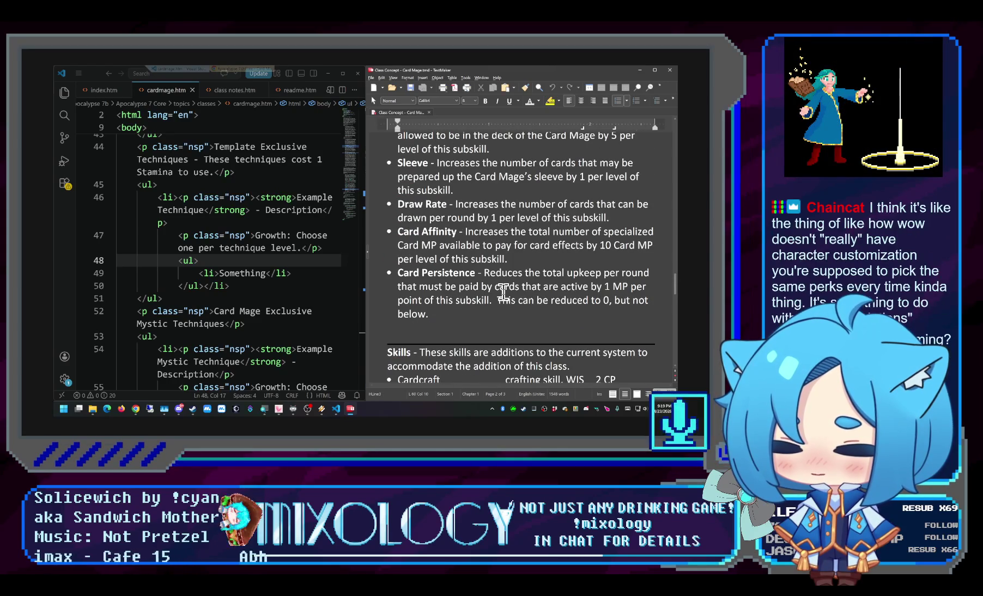
scroll(501, 293, "up", 2)
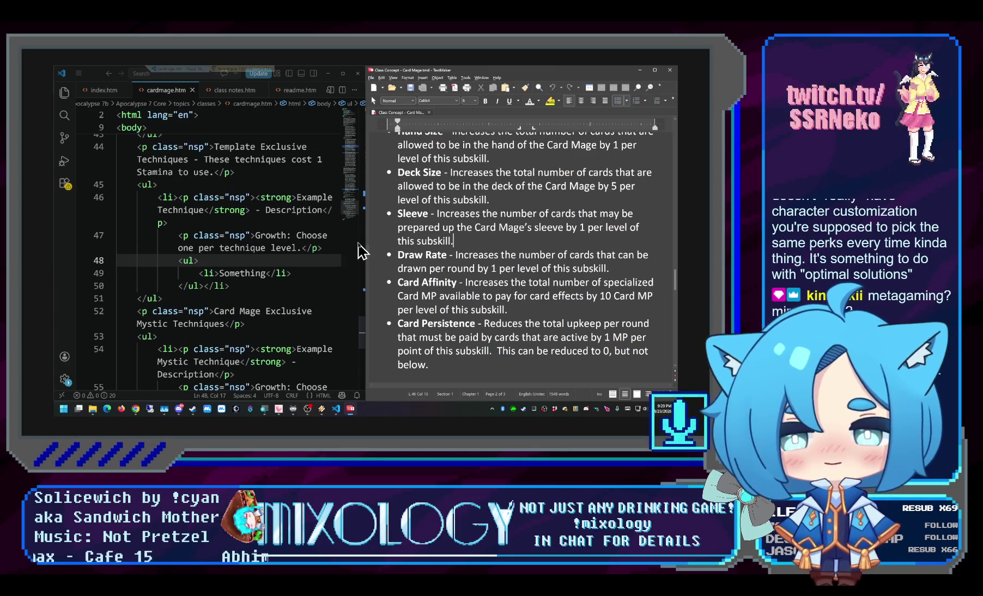
Reload the Card Mage page in Chrome to show Dust to Destruction, then return to the source
left_click(253, 287)
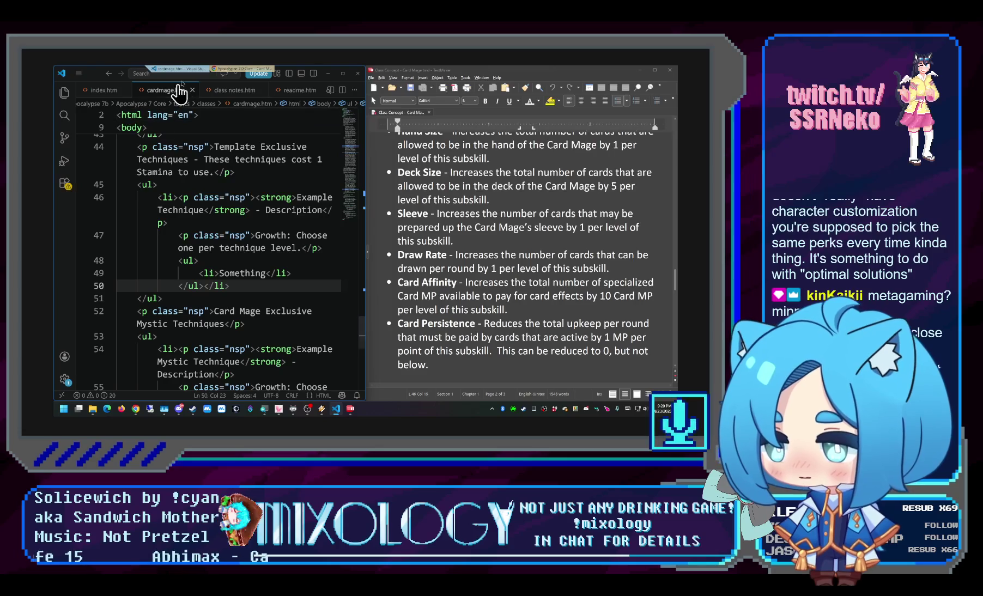
left_click(215, 71)
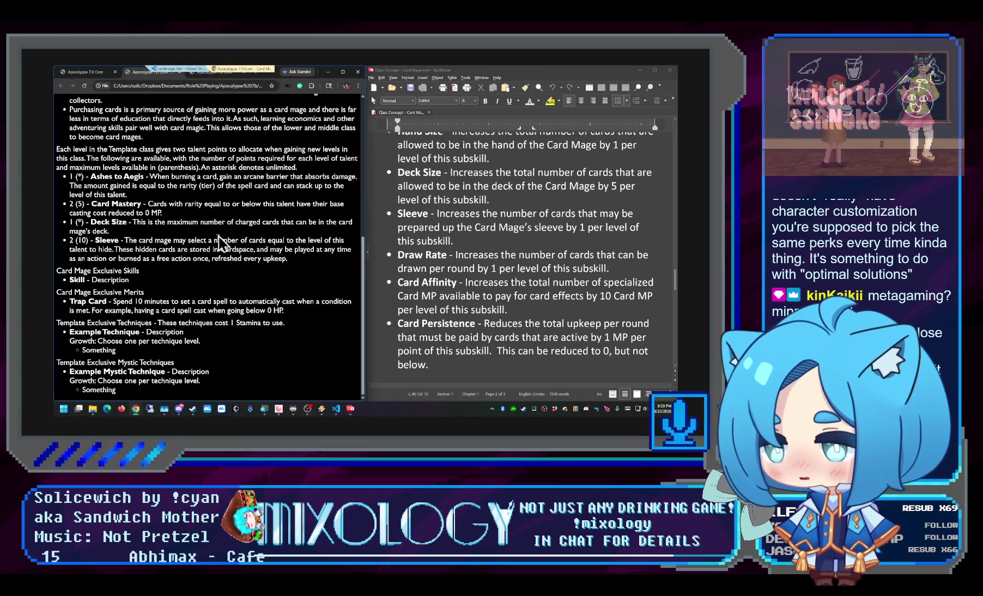
key("F5")
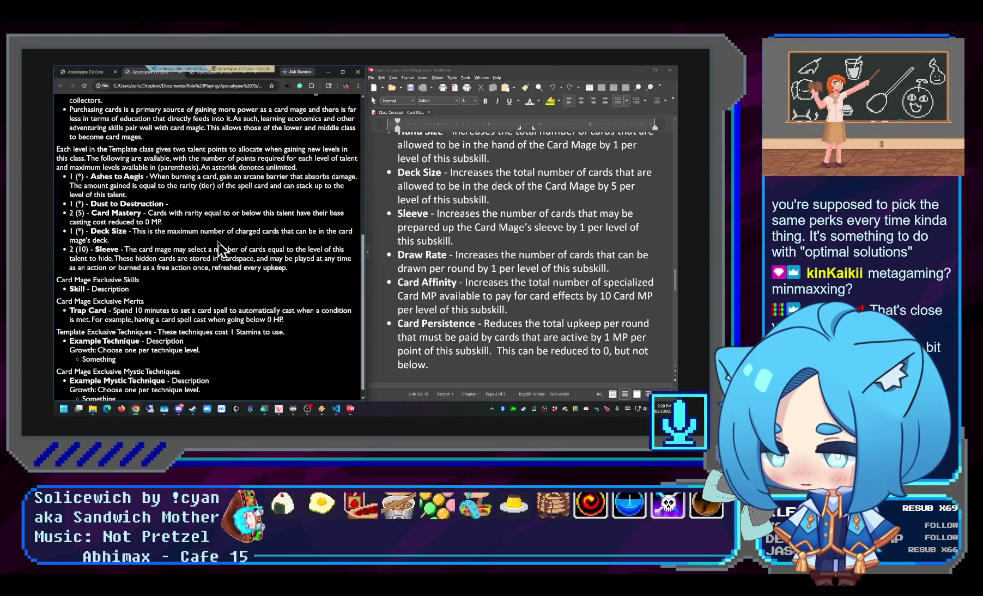
key("alt+Tab")
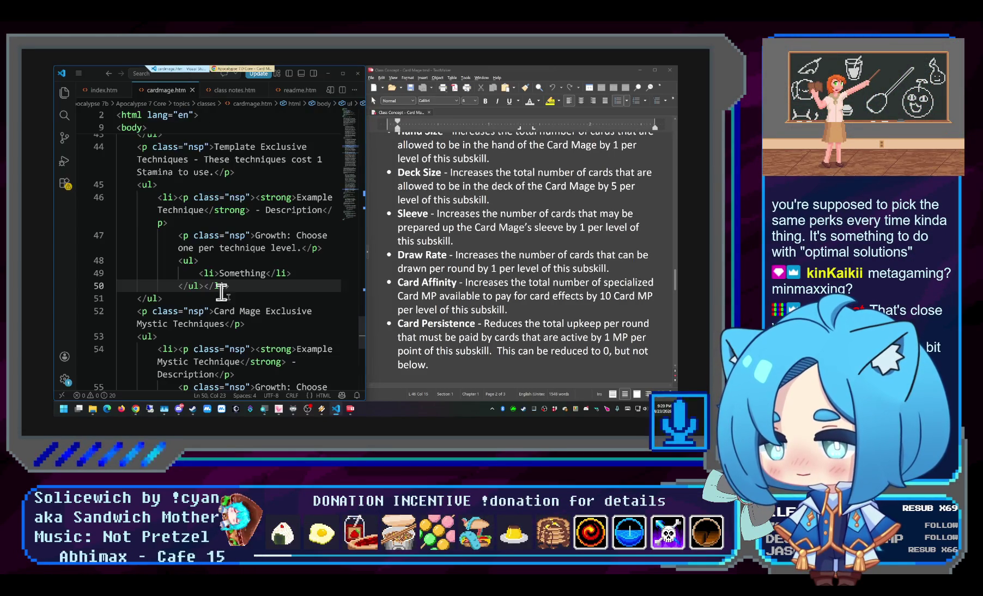
scroll(305, 281, "up", 2)
scroll(304, 278, "up", 2)
scroll(305, 273, "up", 2)
scroll(308, 267, "up", 2)
scroll(307, 267, "down", 2)
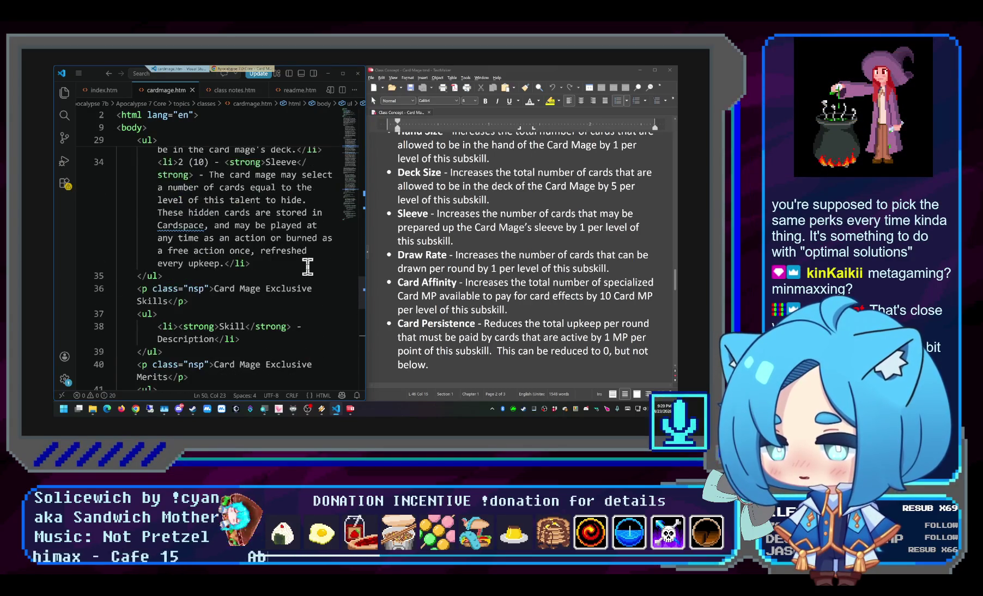
scroll(307, 268, "down", 1)
scroll(307, 267, "down", 1)
scroll(307, 266, "down", 2)
scroll(308, 267, "down", 2)
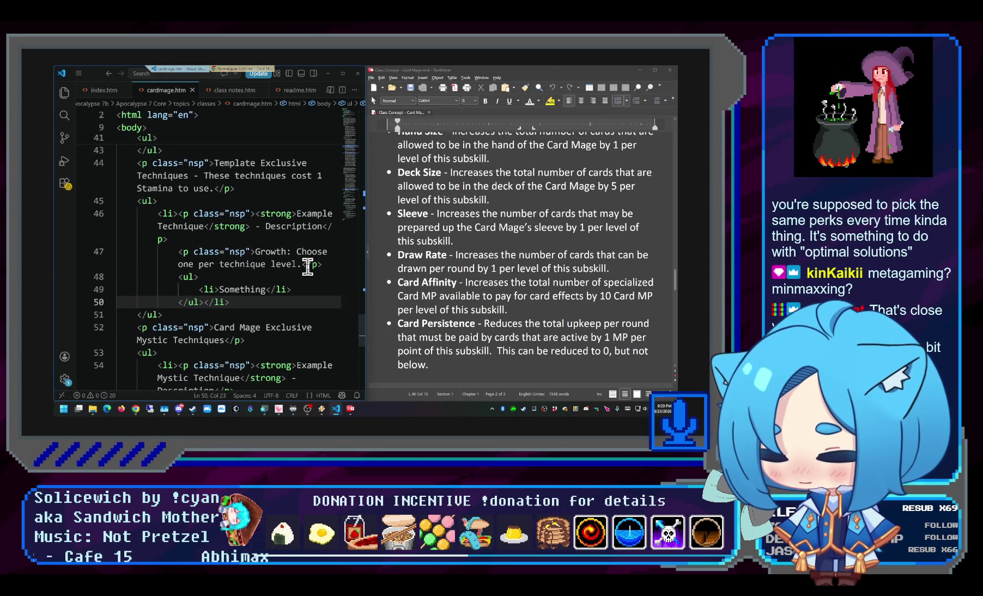
scroll(307, 266, "down", 2)
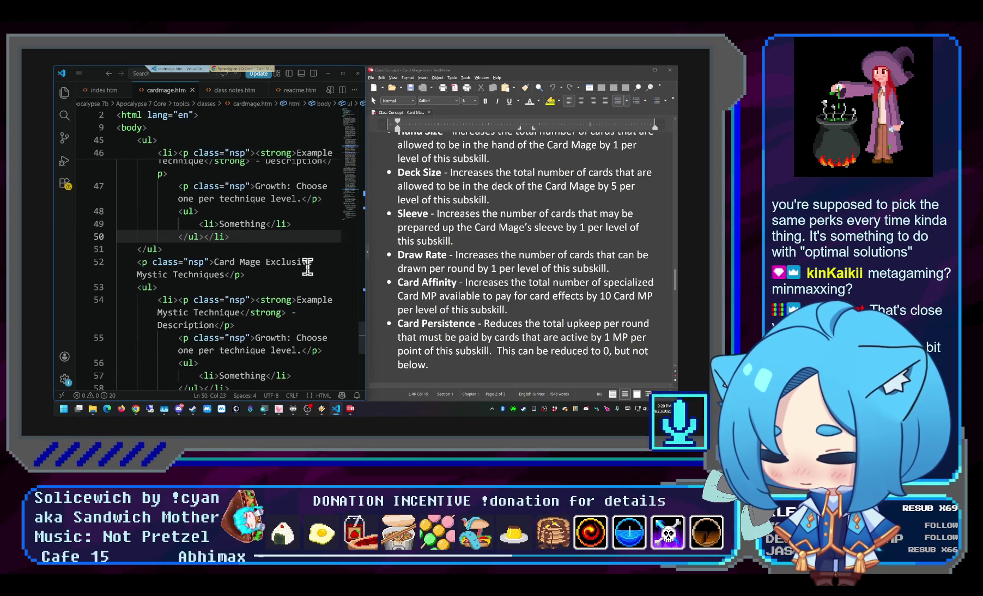
scroll(307, 266, "down", 1)
scroll(306, 267, "down", 2)
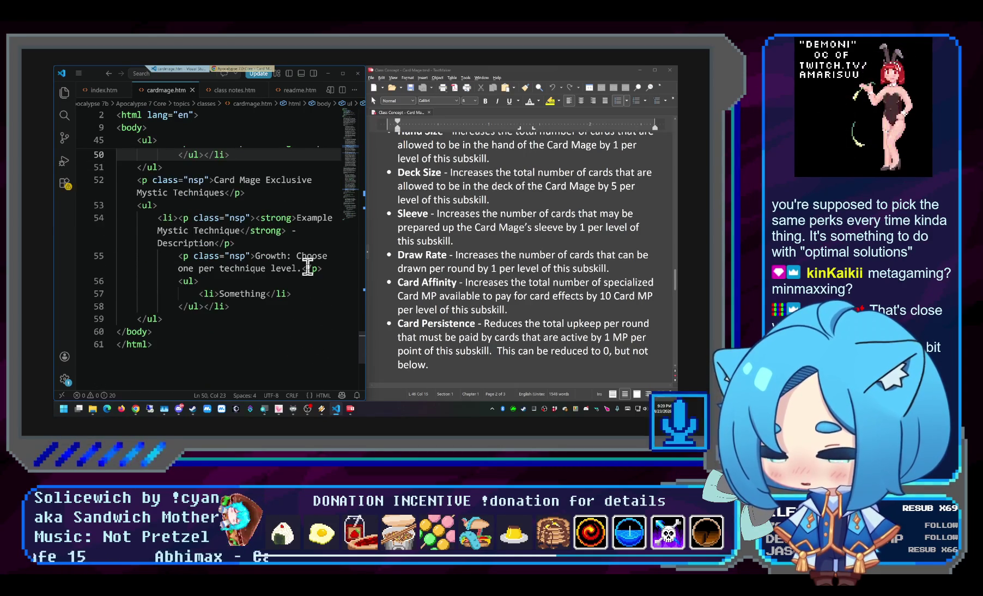
scroll(315, 258, "up", 1)
left_click(314, 255)
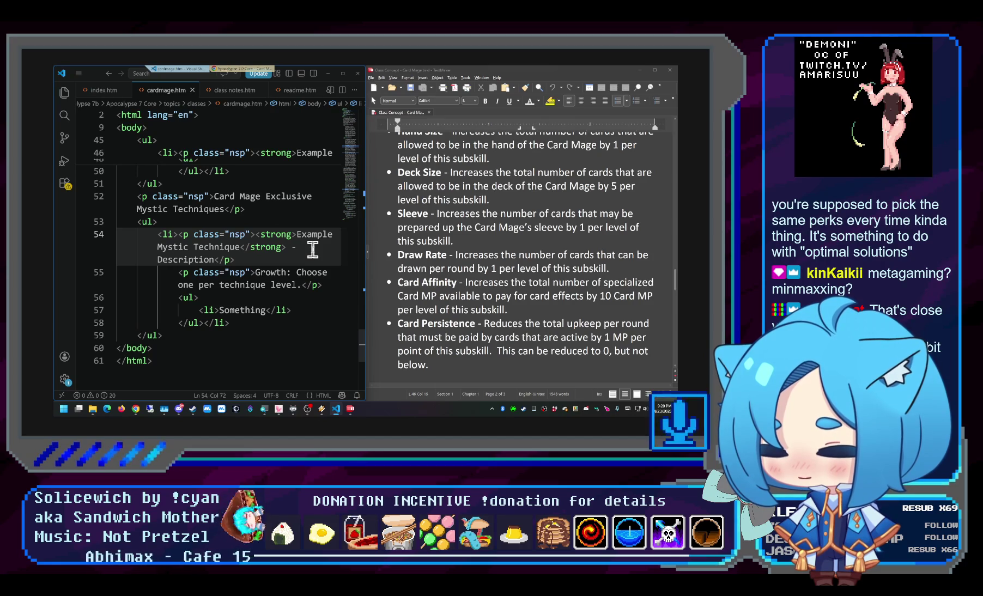
scroll(312, 250, "up", 2)
scroll(312, 250, "up", 1)
scroll(312, 250, "up", 2)
scroll(313, 249, "up", 1)
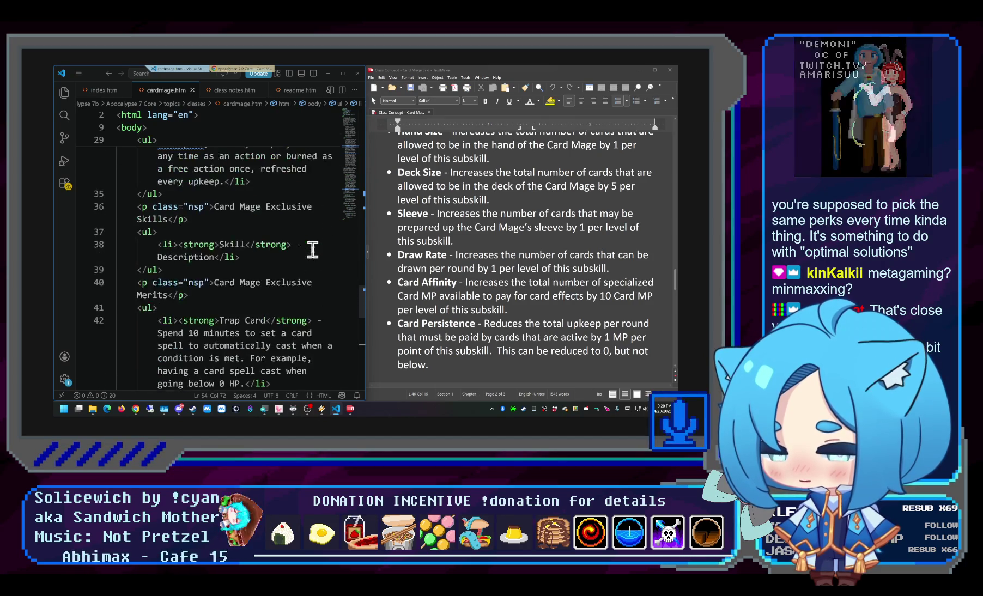
scroll(312, 250, "up", 1)
scroll(313, 251, "up", 1)
scroll(313, 250, "up", 2)
scroll(313, 250, "up", 1)
scroll(312, 250, "up", 2)
scroll(313, 250, "up", 1)
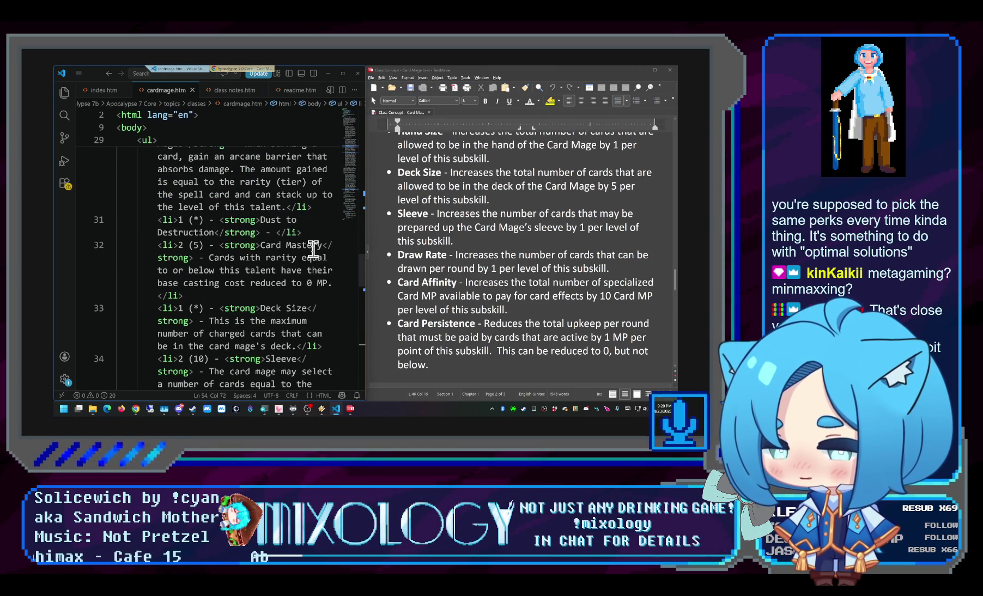
scroll(313, 247, "up", 1)
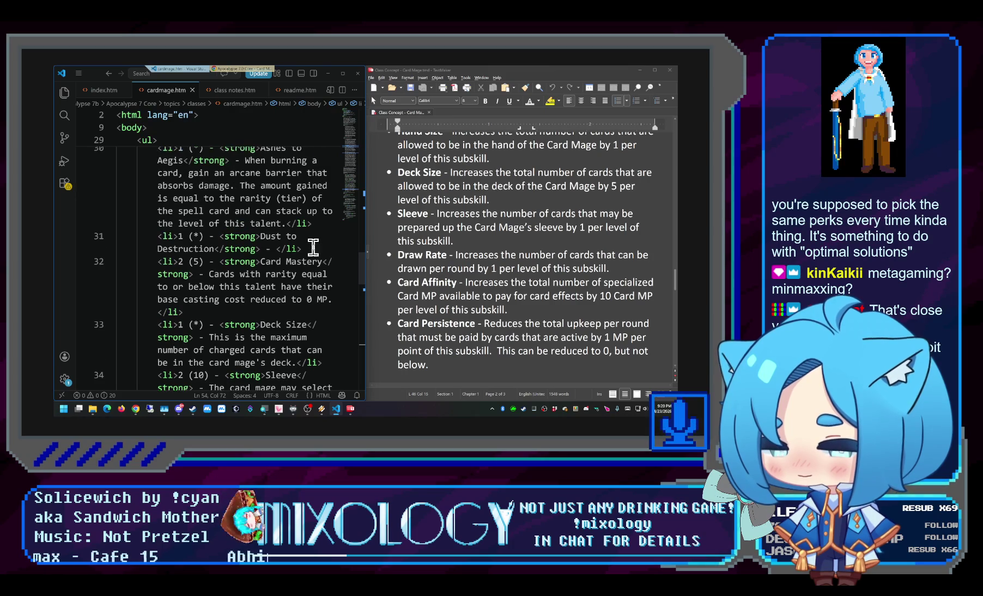
left_click(279, 250)
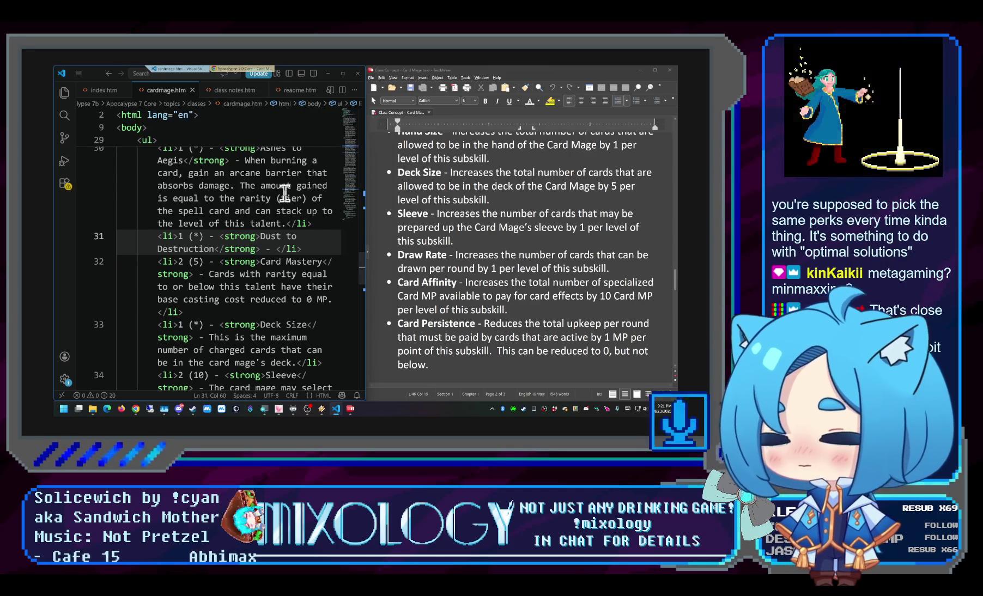
type("When burning a spell")
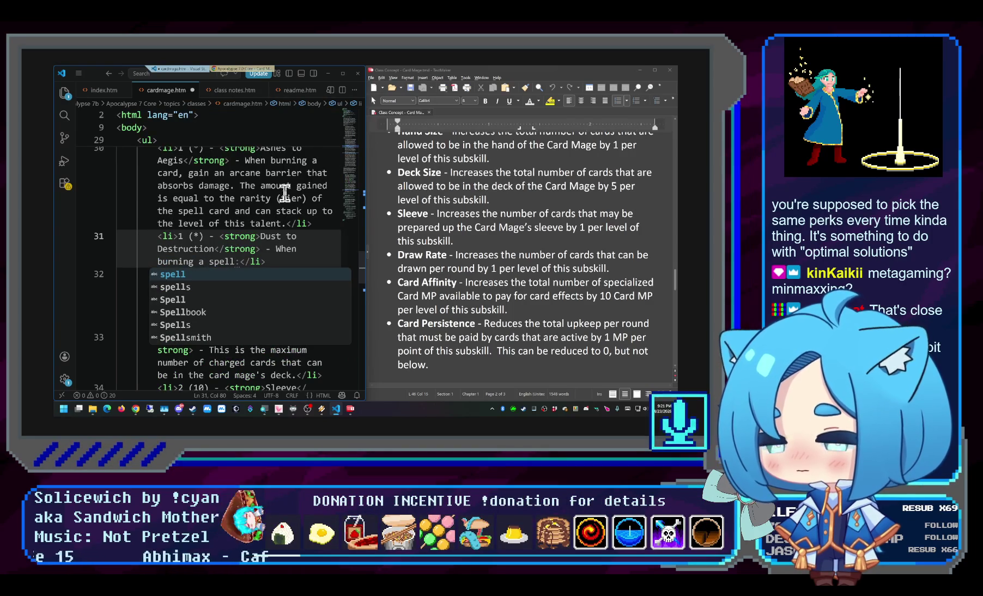
type(" card, ")
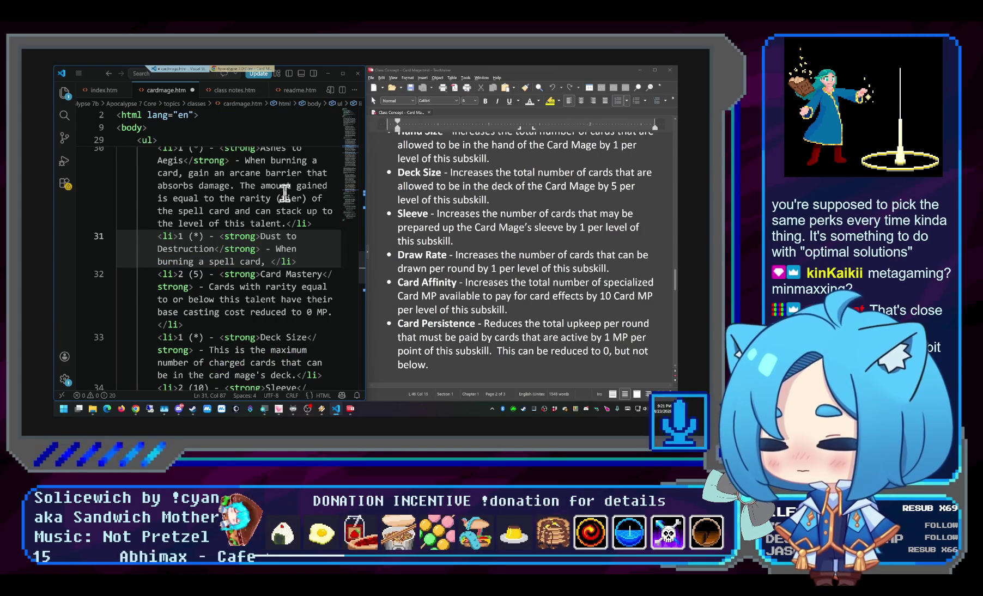
type("gain a")
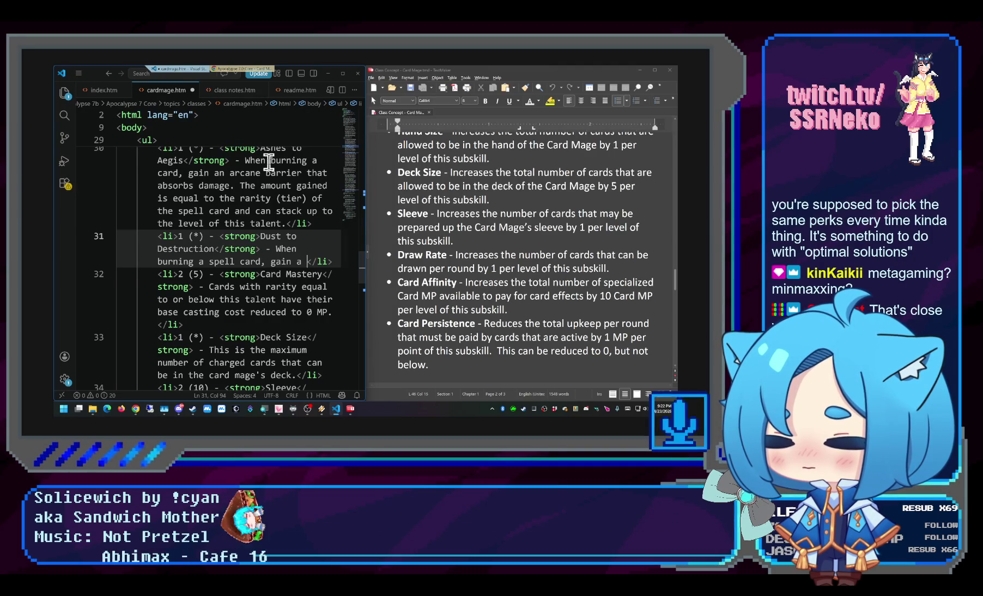
type("pool of damage dice")
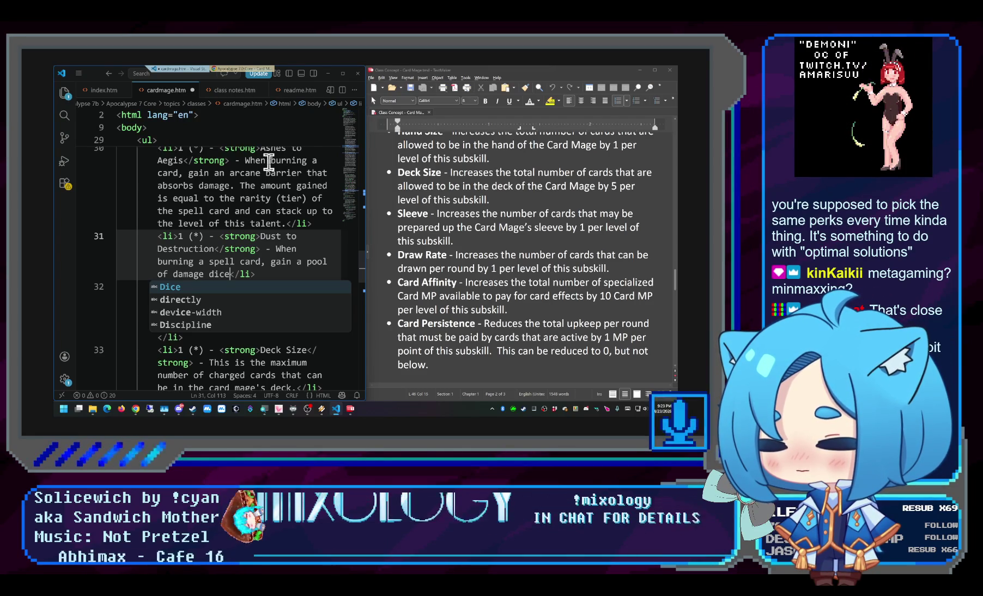
type(", d4")
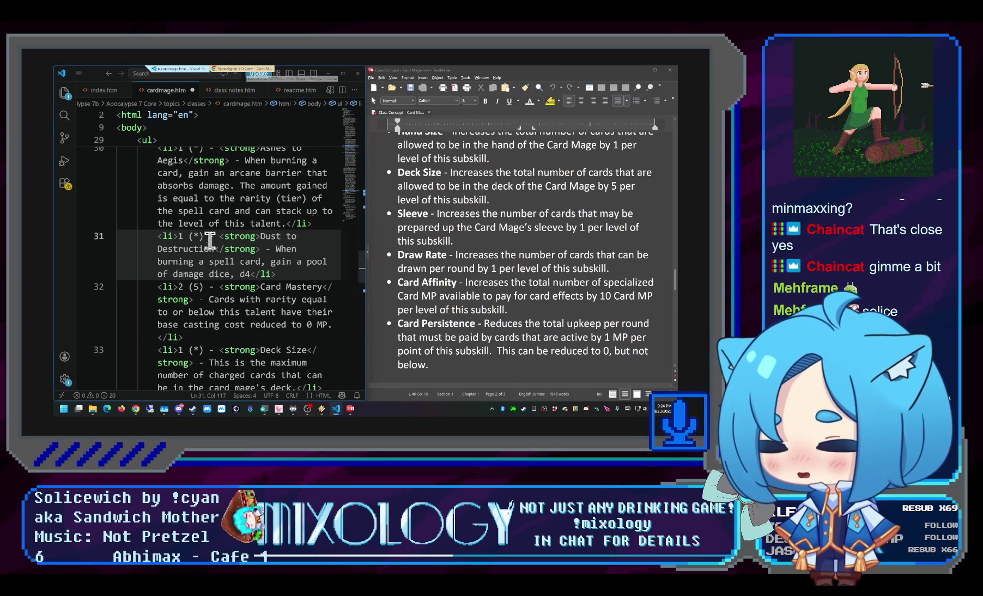
Switch to the rendered Card Mage page after drafting the damage-dice wording
key("alt+Tab")
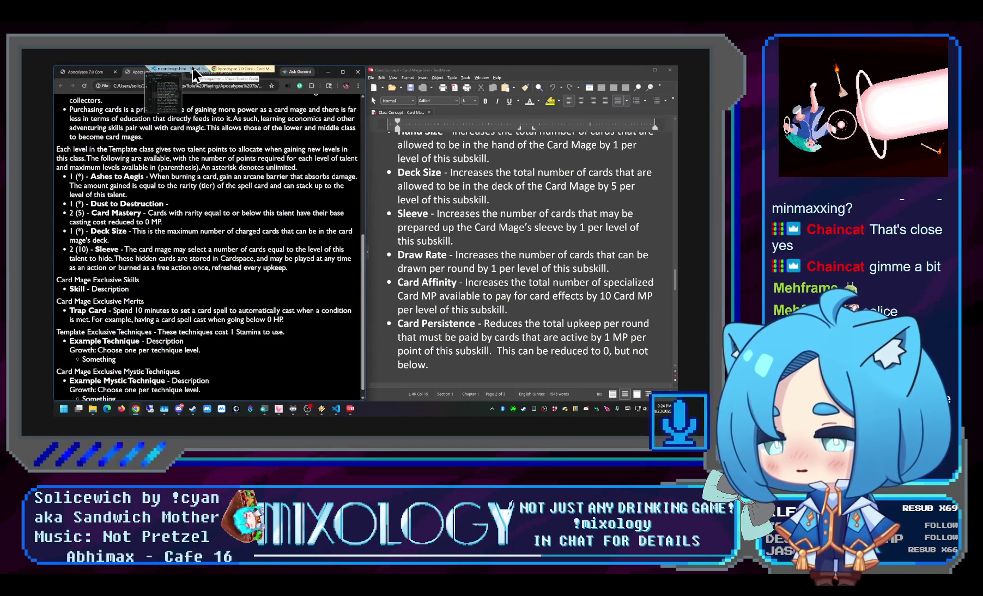
key("alt+Tab")
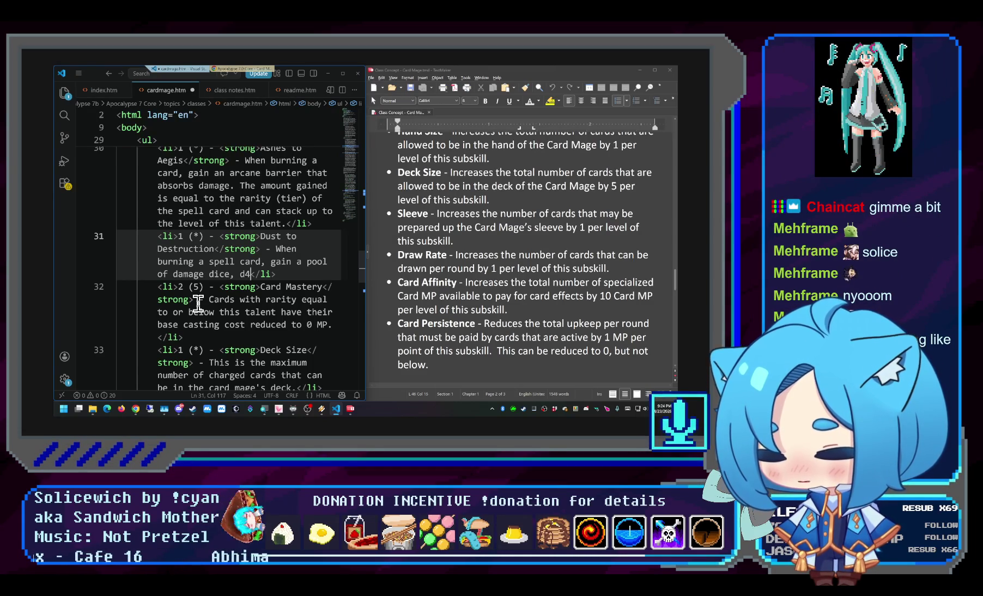
Show the rendered Card Mage page and adjust its zoom for reading
left_click(234, 68)
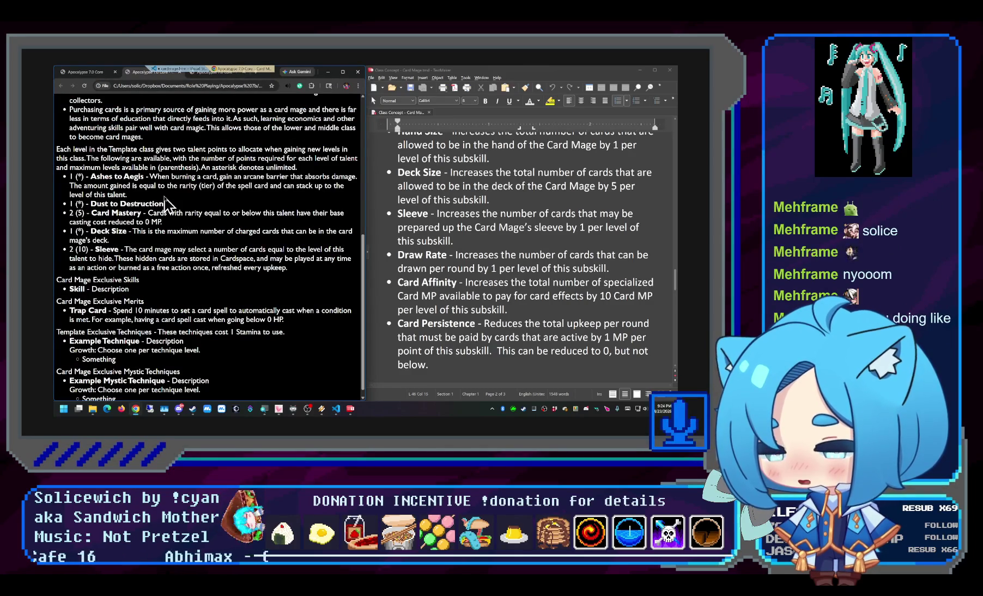
key("ctrl+plus")
key("ctrl+plus")
key("ctrl+plus")
key("ctrl+plus")
key("ctrl+plus")
key("ctrl+plus")
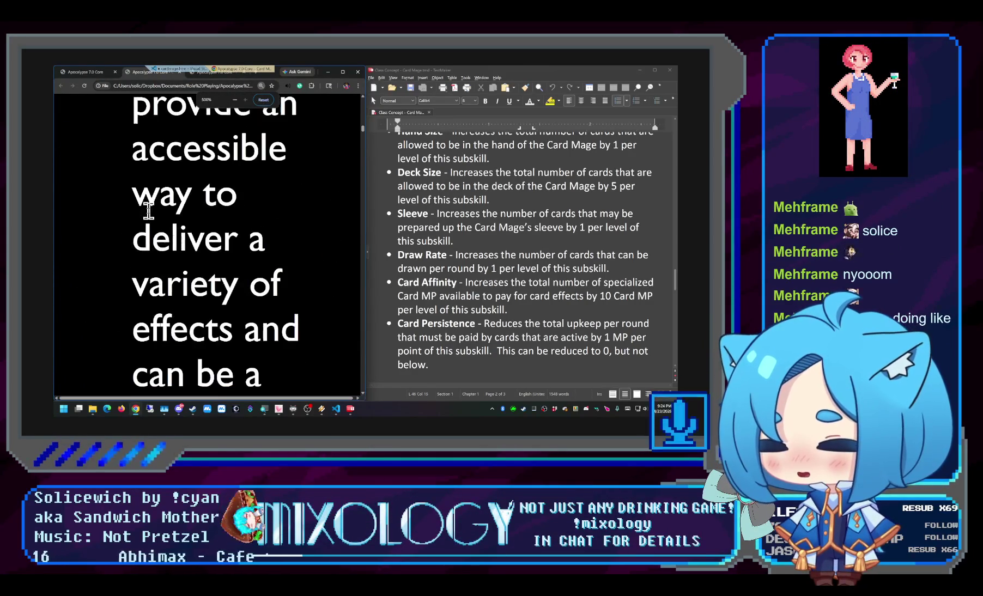
key("ctrl+minus")
key("ctrl+minus")
key("ctrl+minus")
key("ctrl+minus")
key("ctrl+minus")
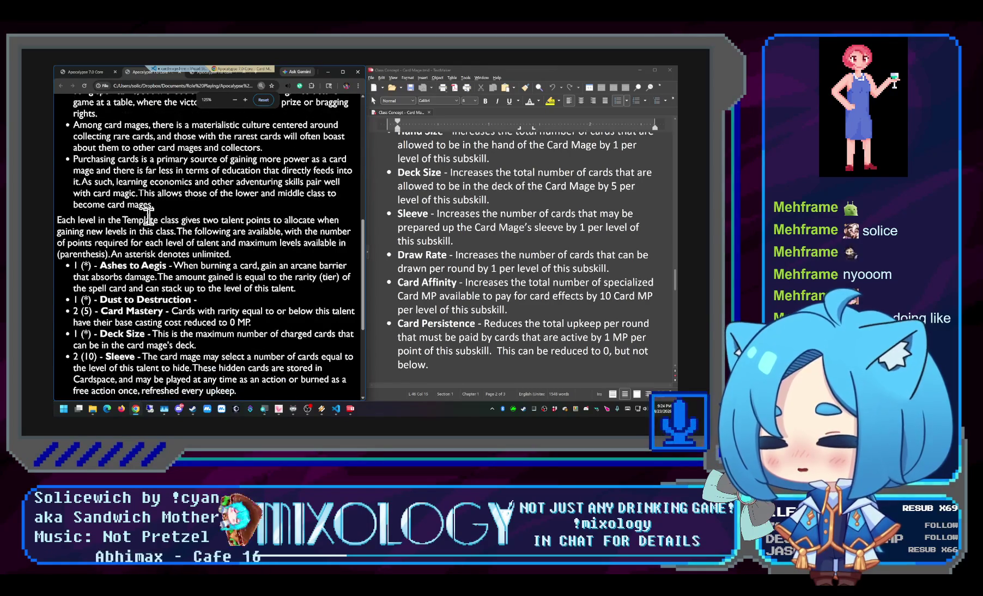
key("ctrl+plus")
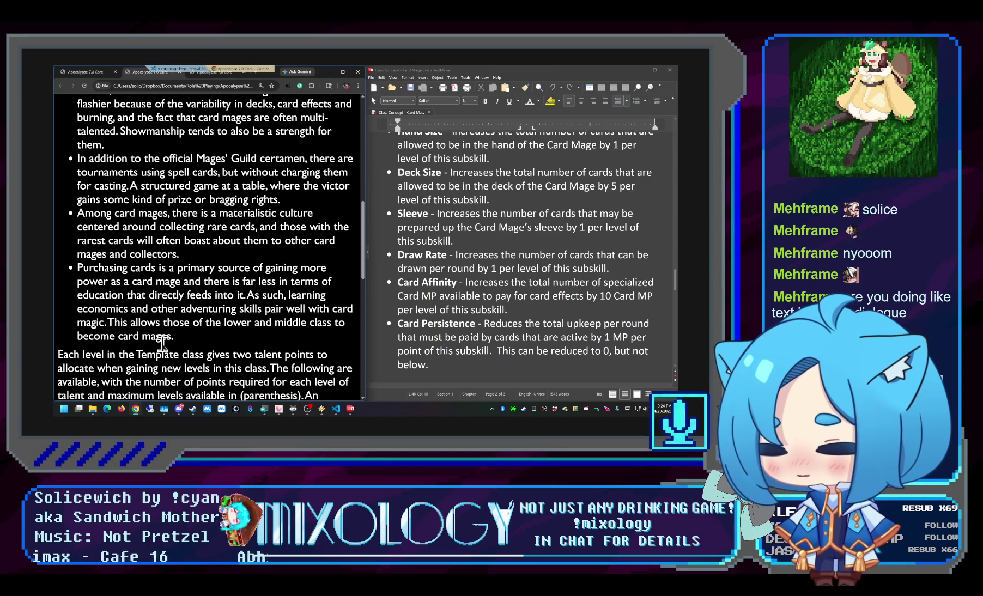
Select and read the Card Mage culture bullets above the talents, then zoom back out
left_click_drag(192, 347, 77, 171)
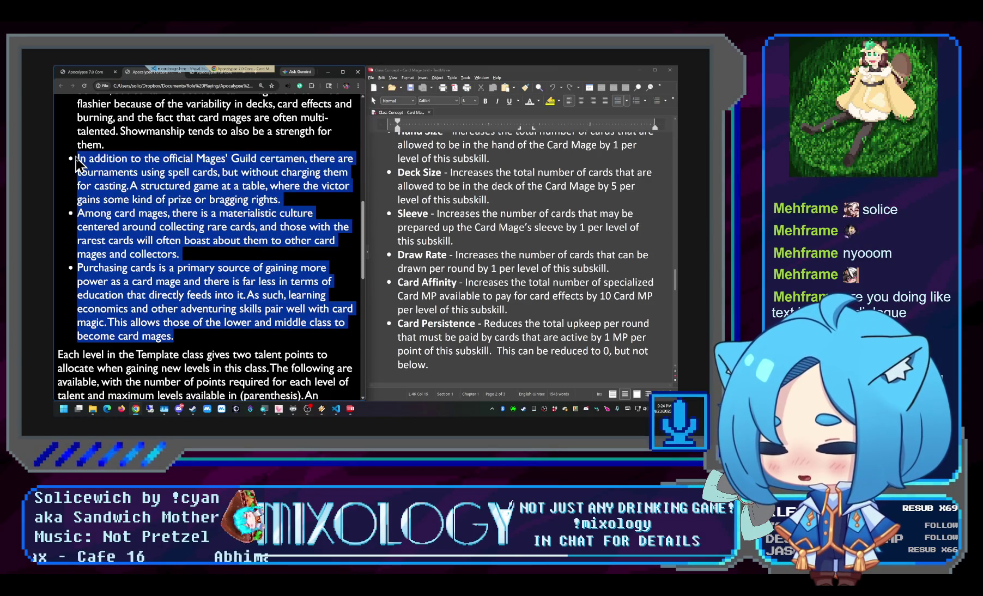
left_click(158, 232)
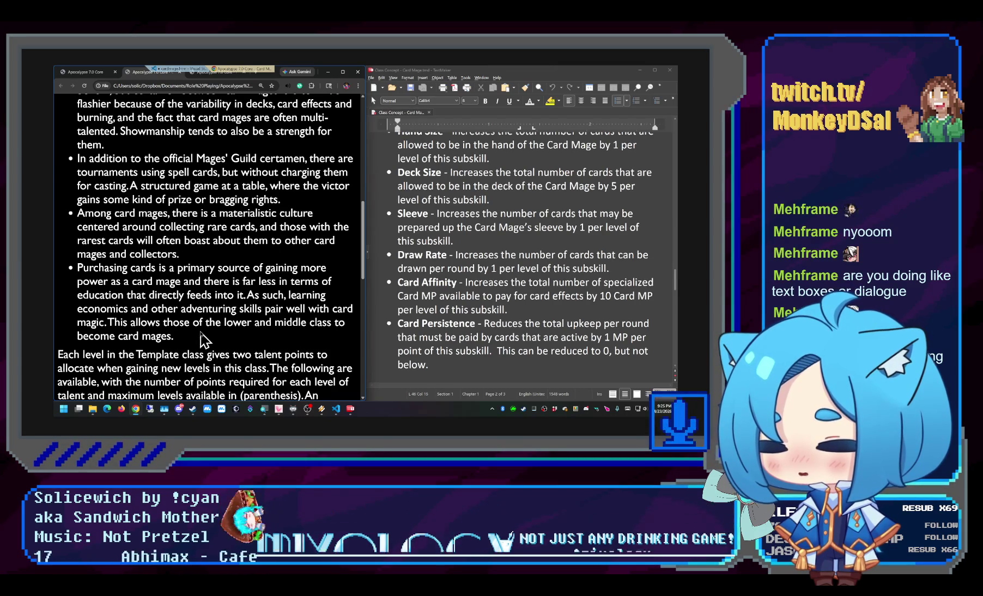
left_click_drag(175, 336, 93, 151)
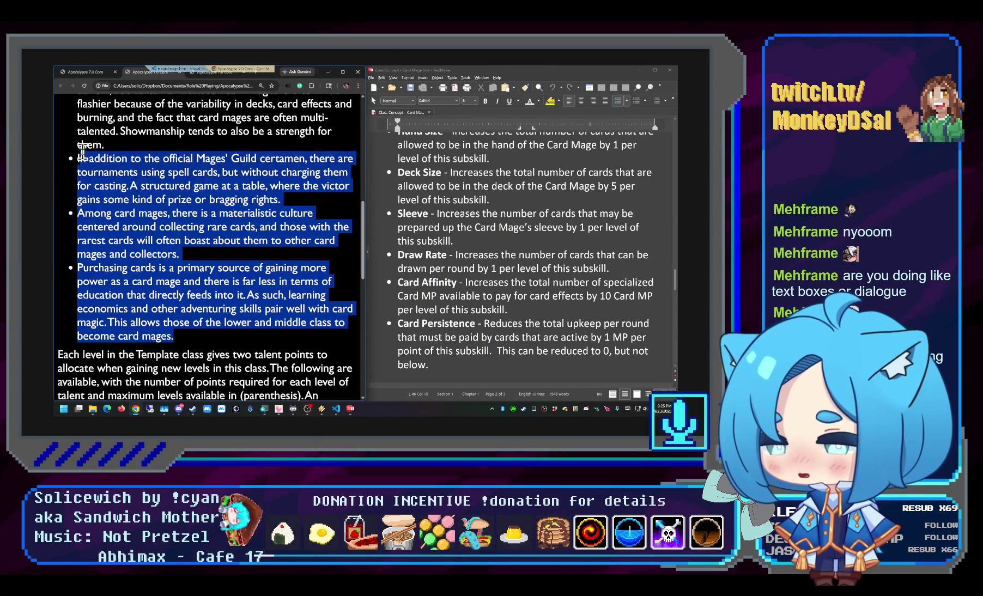
left_click(197, 257)
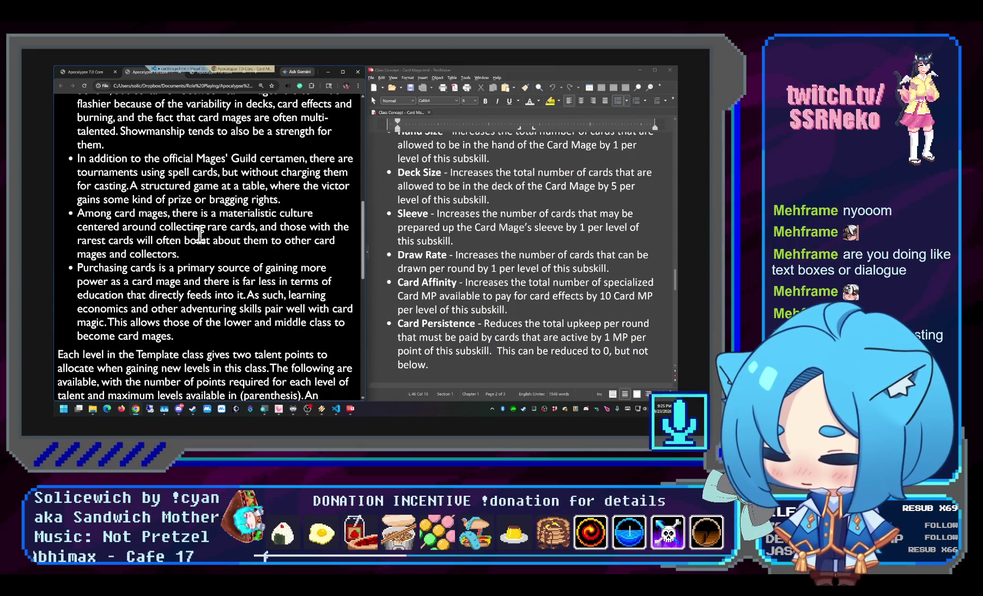
key("super+ctrl+c")
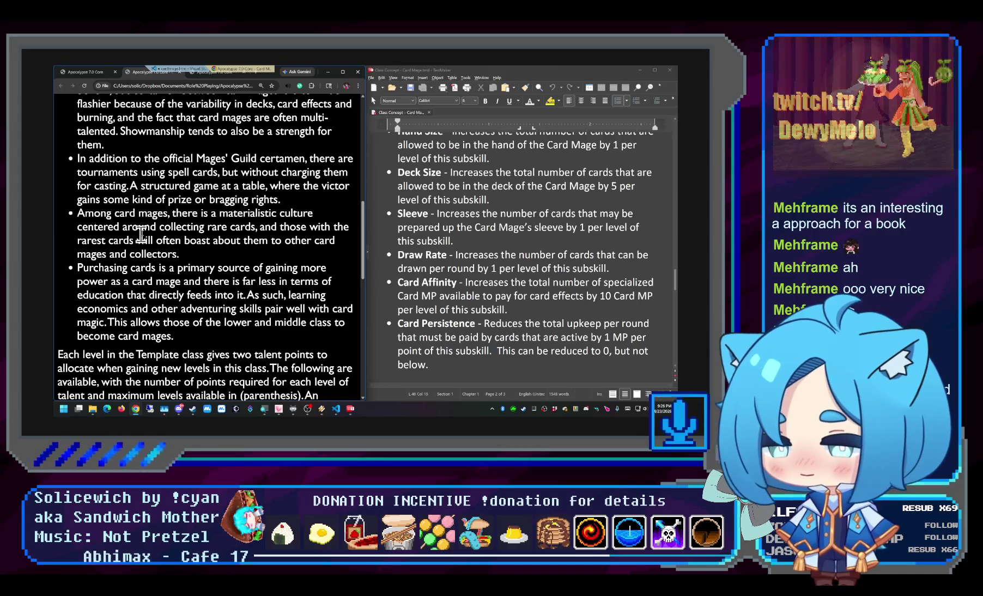
key("ctrl+minus")
key("ctrl+minus")
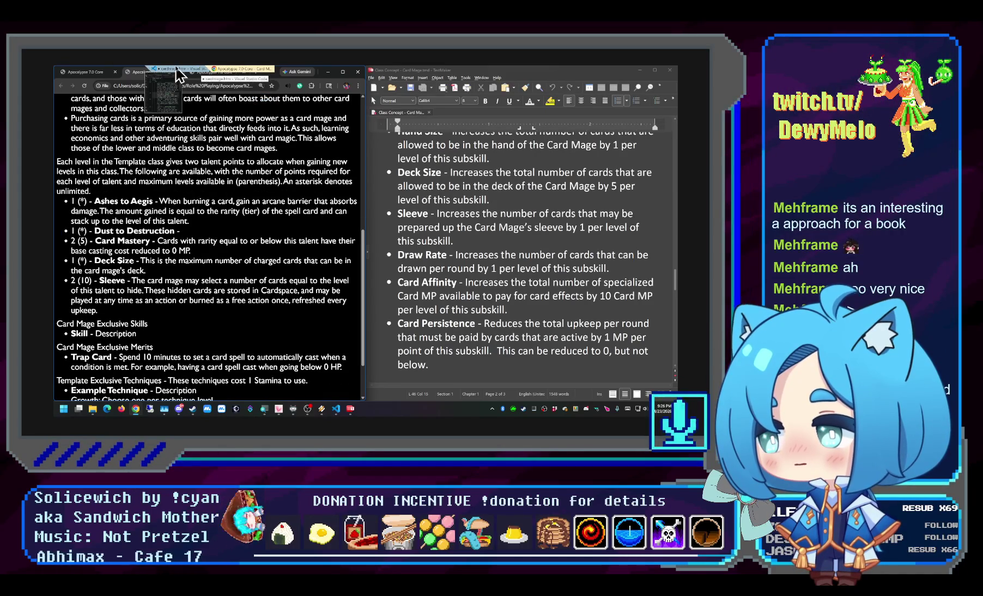
Erase the damage-dice phrase from Dust to Destruction, leaving 'When burning a spell card,'
left_click(176, 74)
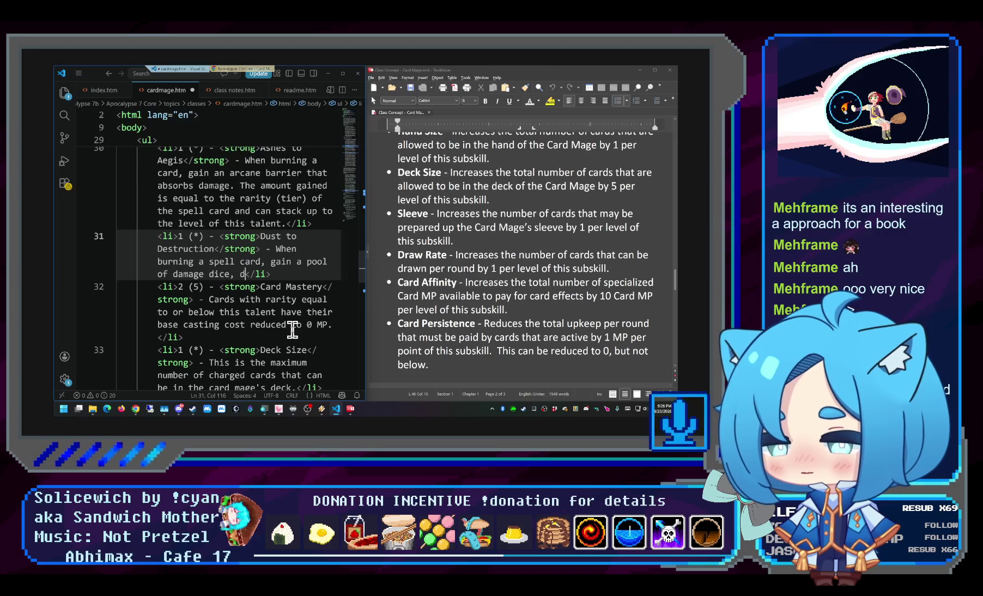
key("BackSpace")
key("BackSpace")
key("BackSpace")
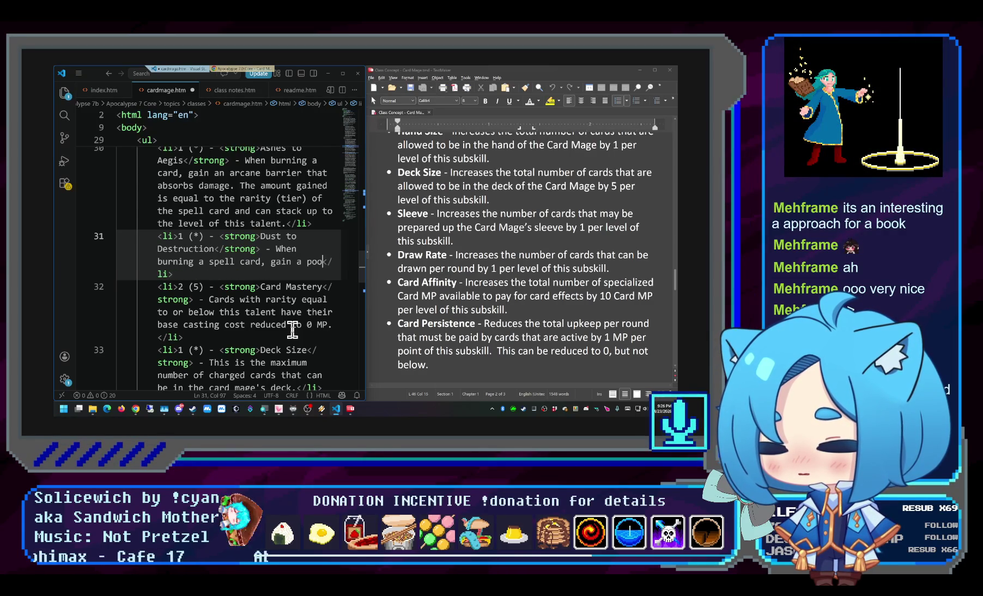
key("BackSpace")
key("BackSpace")
key("BackSpace")
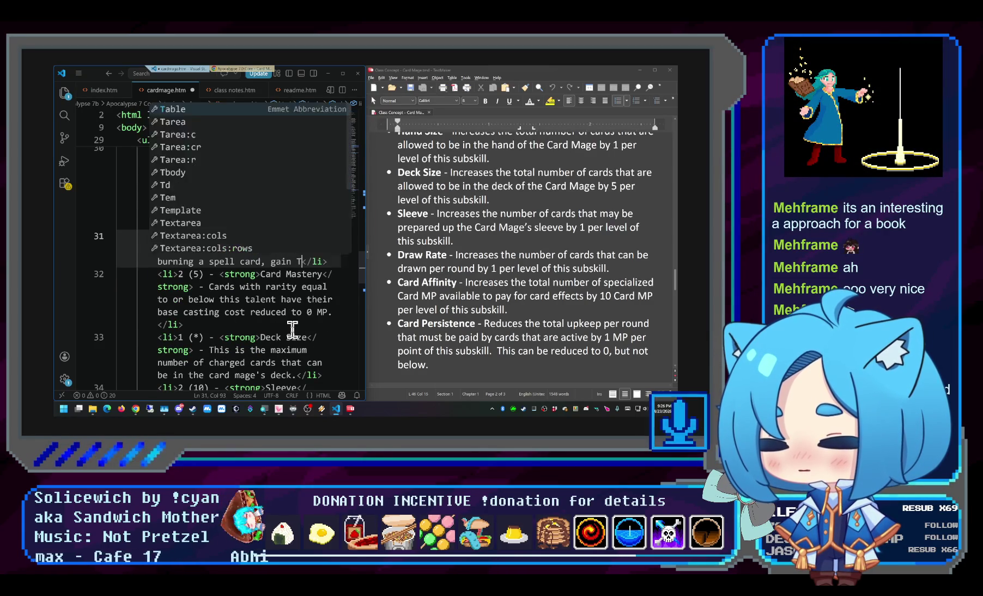
type("Temporary MP")
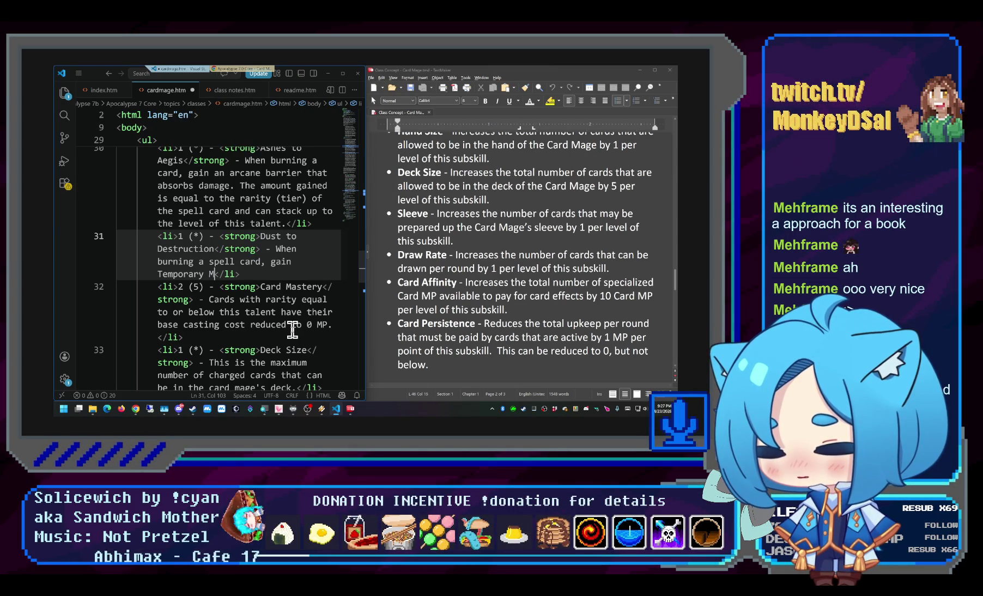
key("ctrl+BackSpace")
key("ctrl+BackSpace")
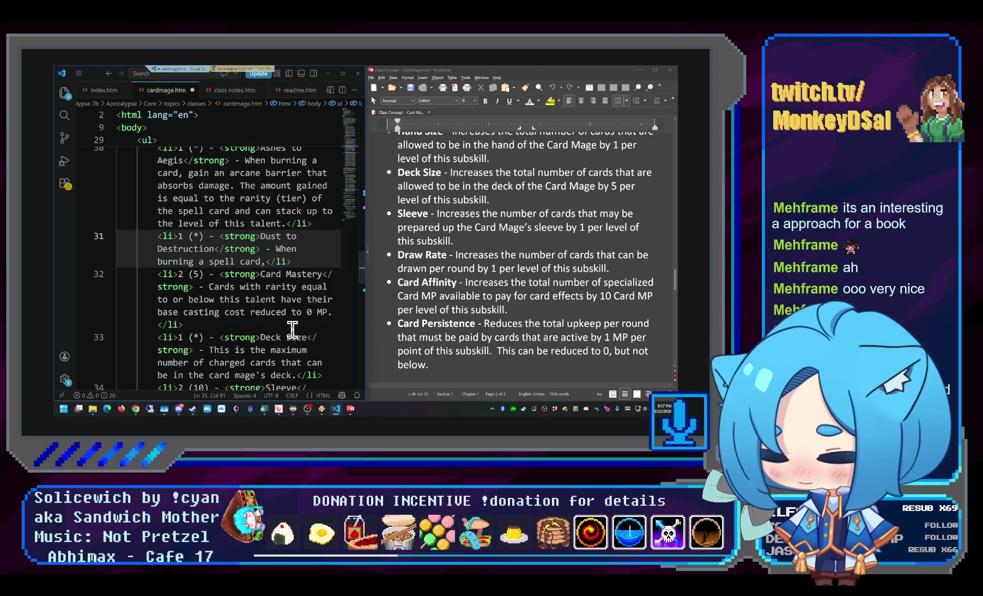
Paste a PLACEHOLDER talent granting Temporary MP equal to the burned card's rarity (tier)
key("Return")
type("<li>2 (*) - <strong>Something</strong> - Description.</li>")
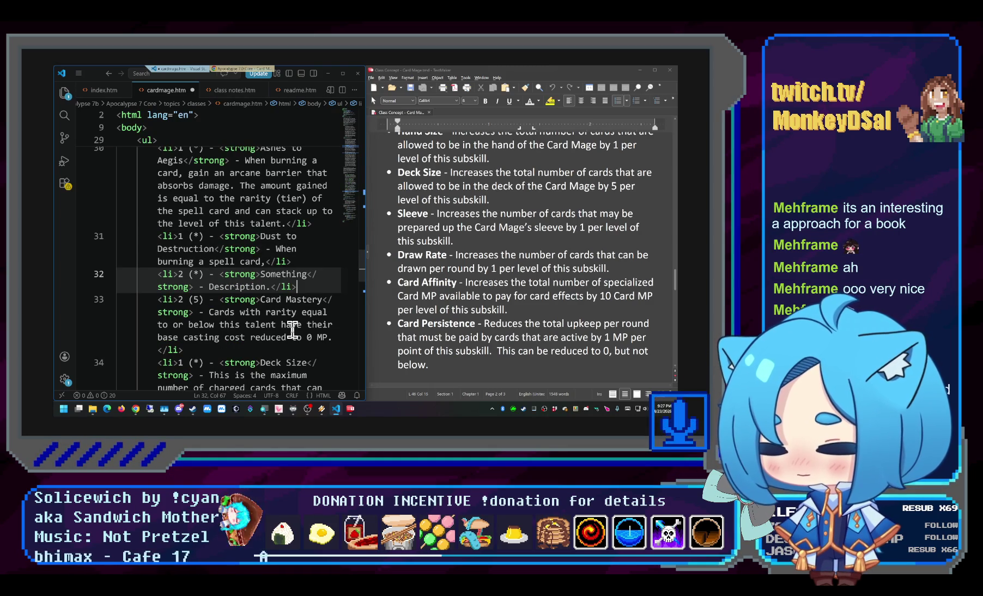
double_click(284, 274)
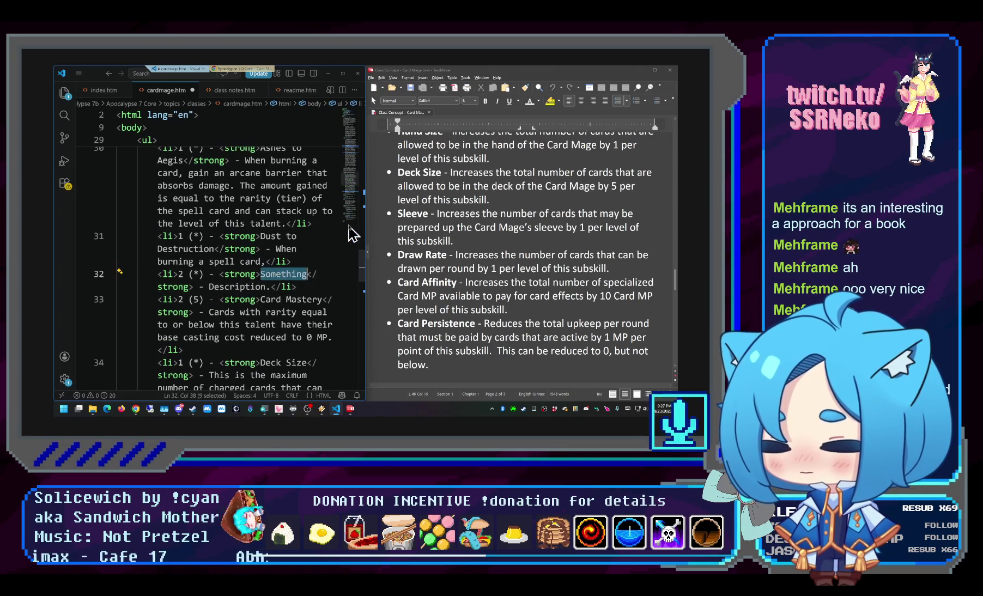
type("PLACEHOLDER")
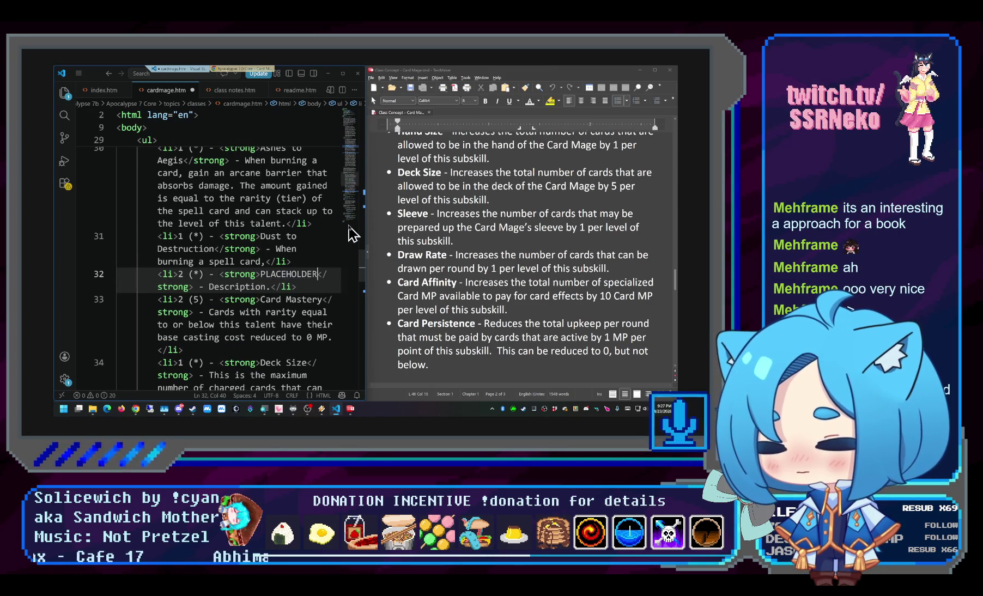
double_click(235, 286)
key("BackSpace")
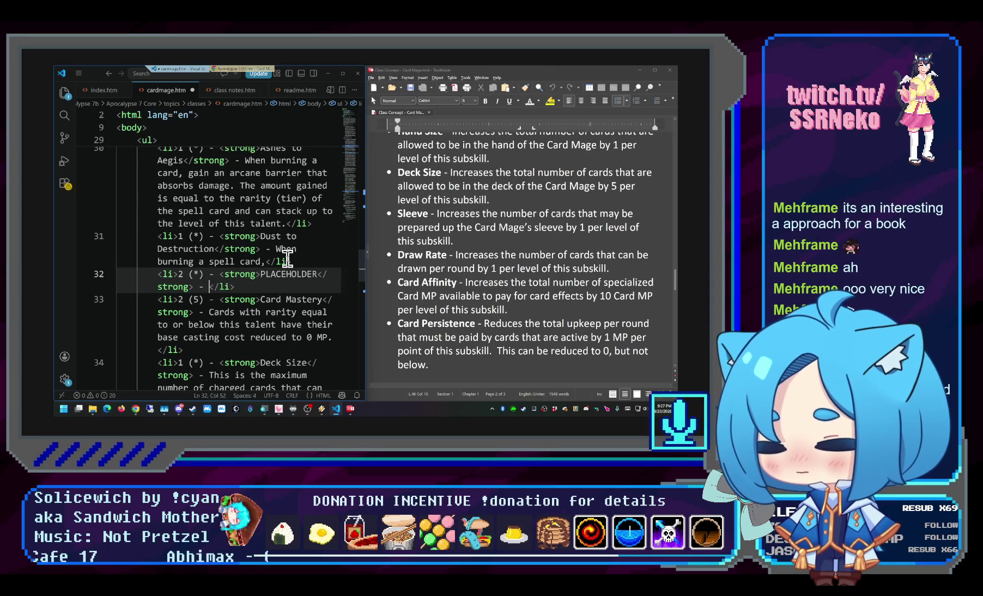
type("Whenburning a")
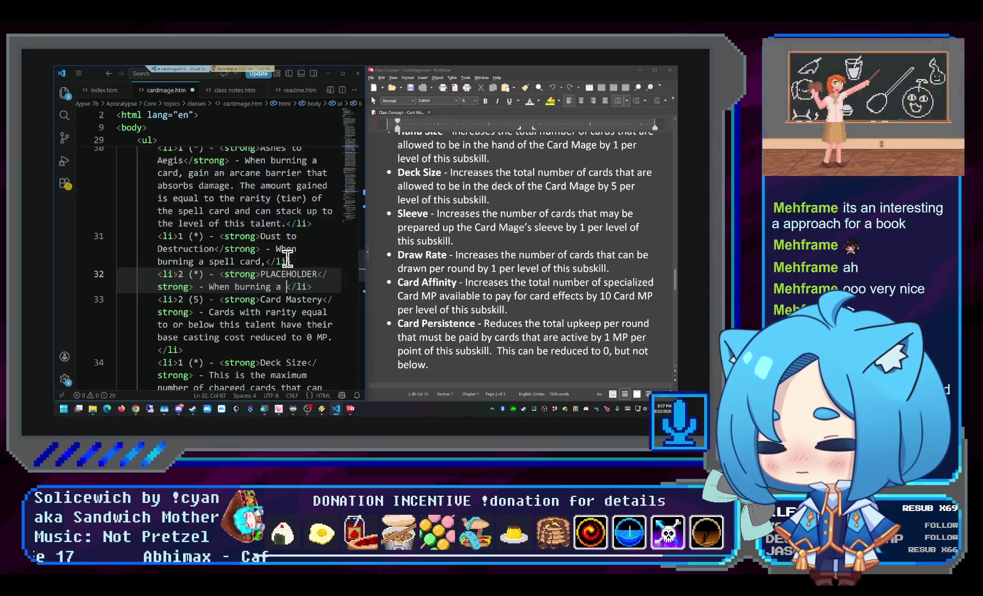
type(" spell card, ")
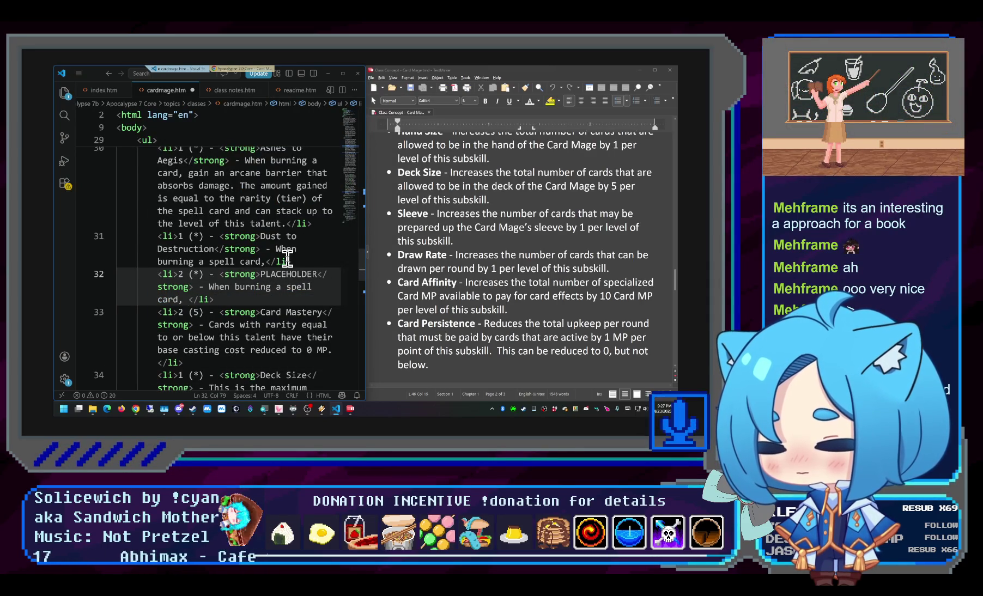
type("gain Temporary ")
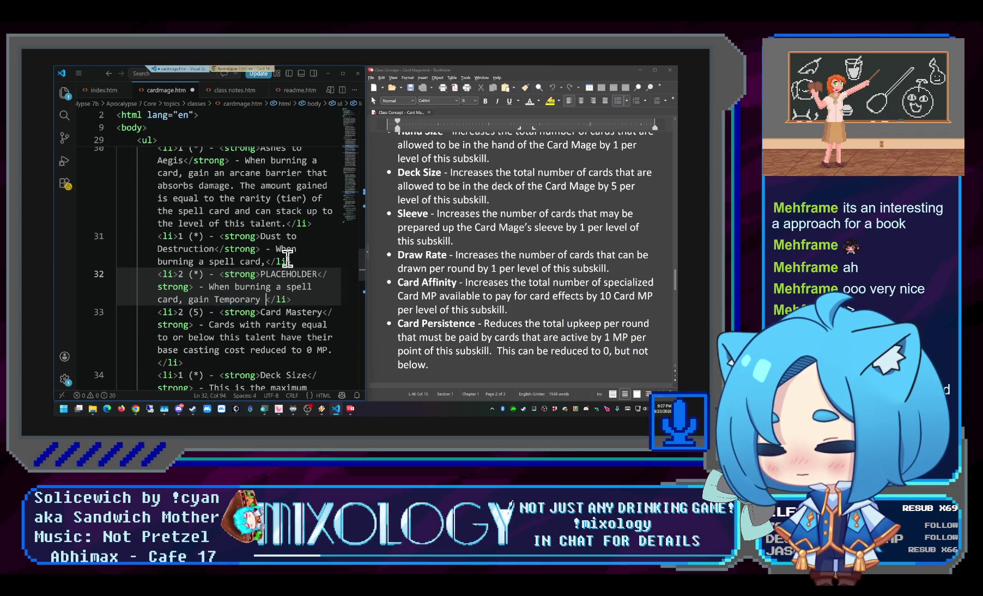
type("MP equal ")
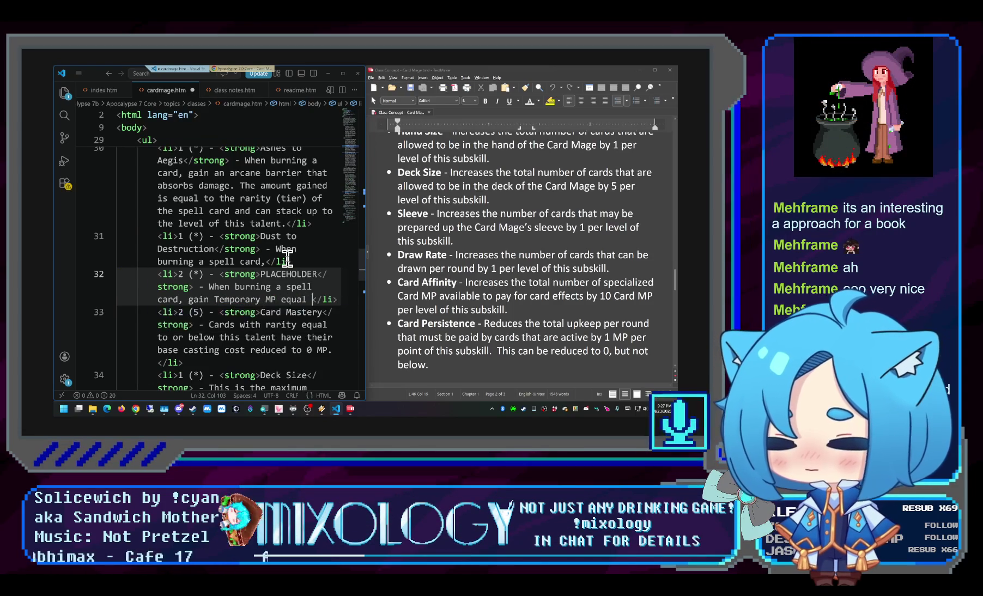
type("to the tier of ")
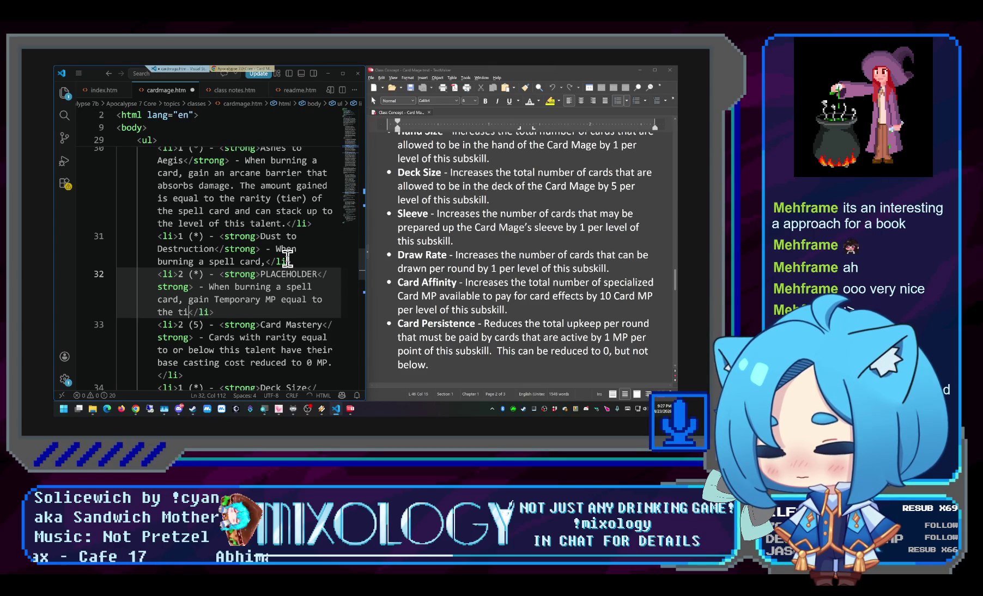
type("rarity (t")
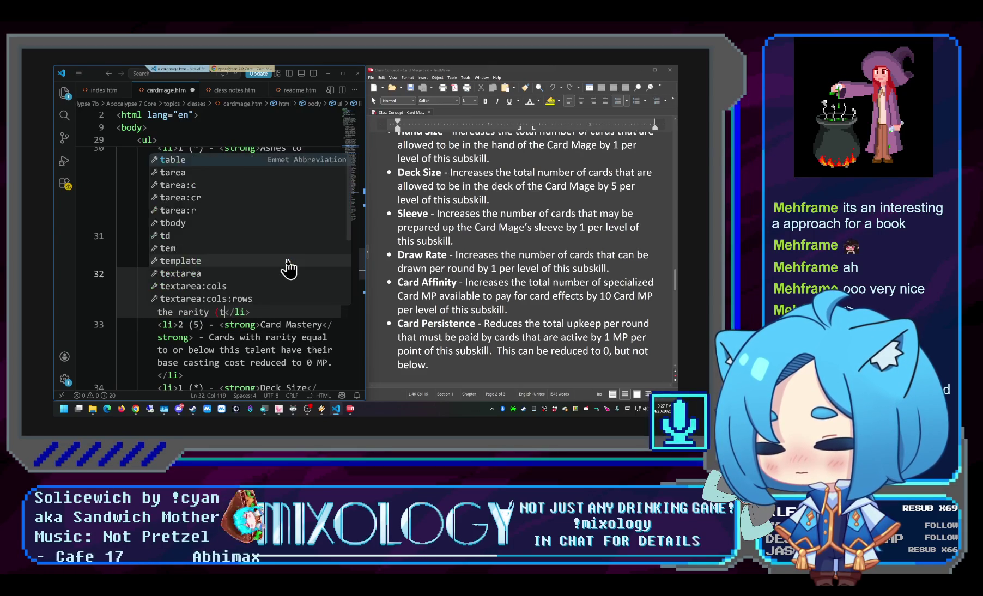
type("ier) of ")
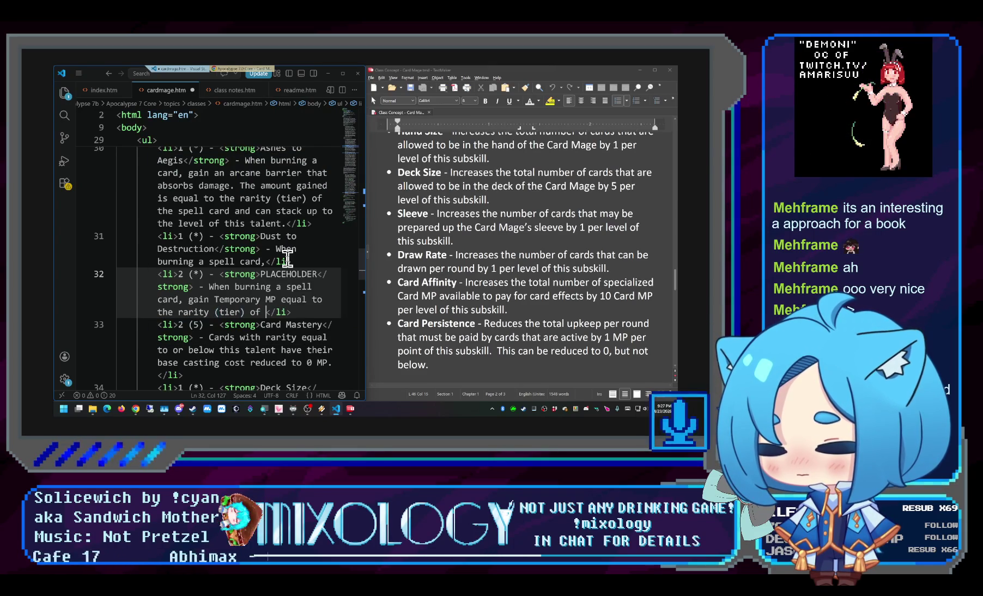
type("spell card ")
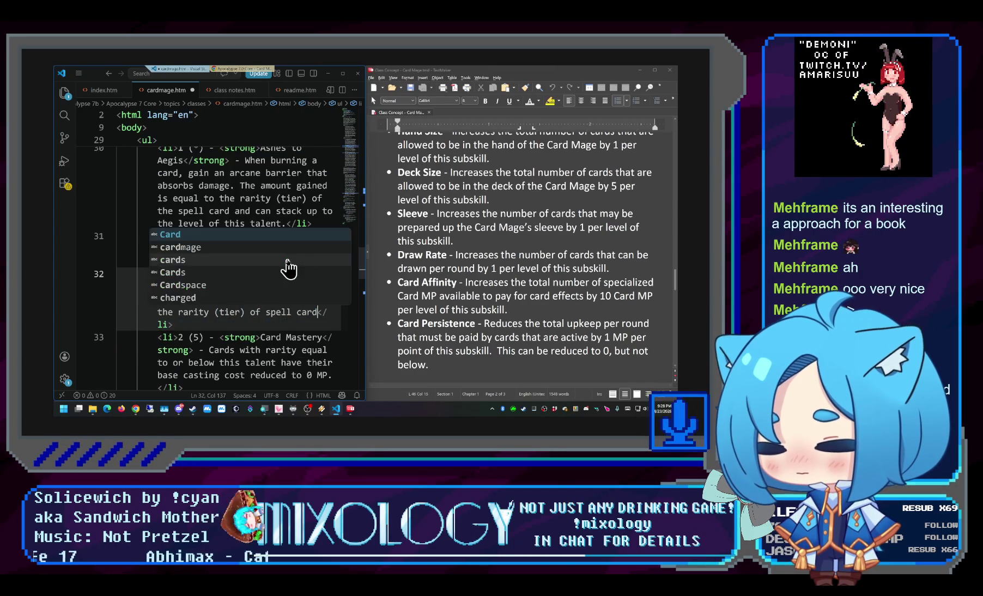
type("burned.")
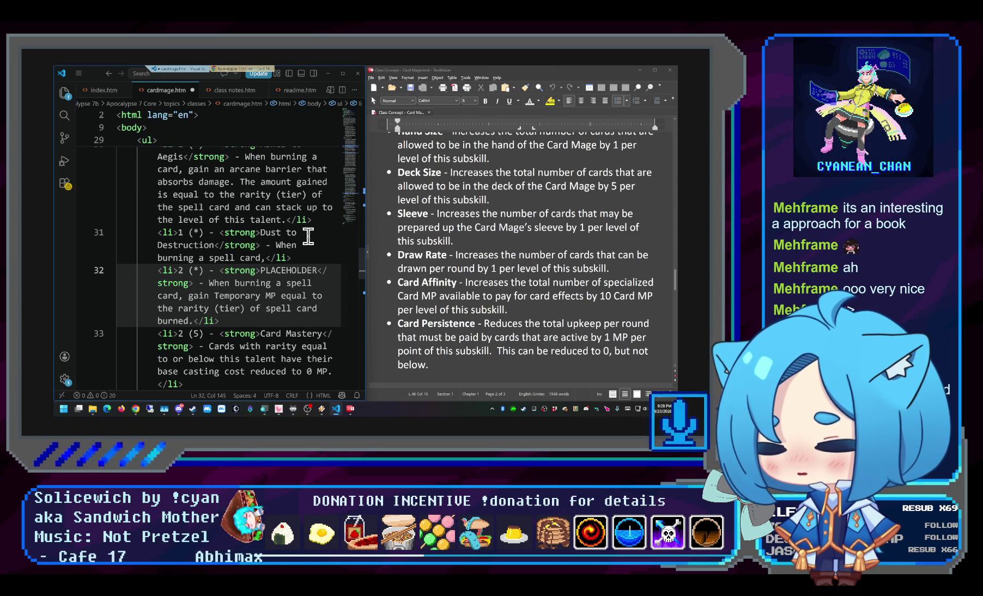
left_click(268, 258)
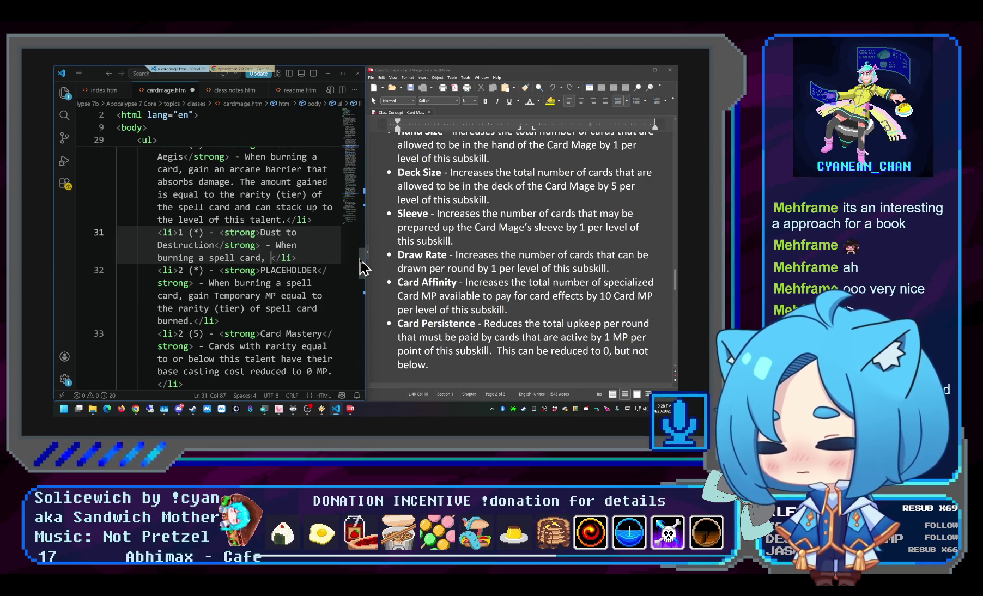
type("gain a pool")
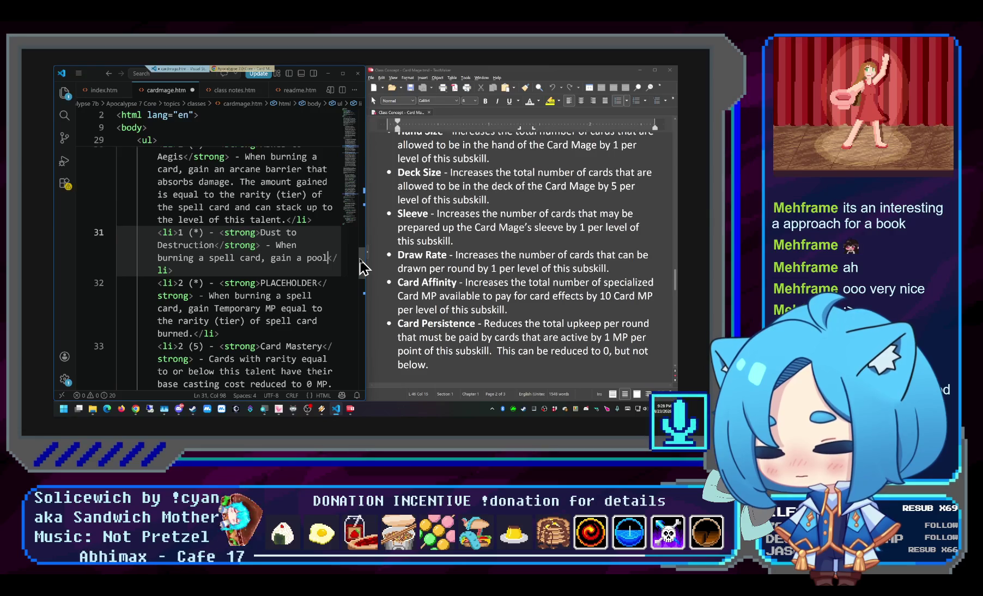
type(" of")
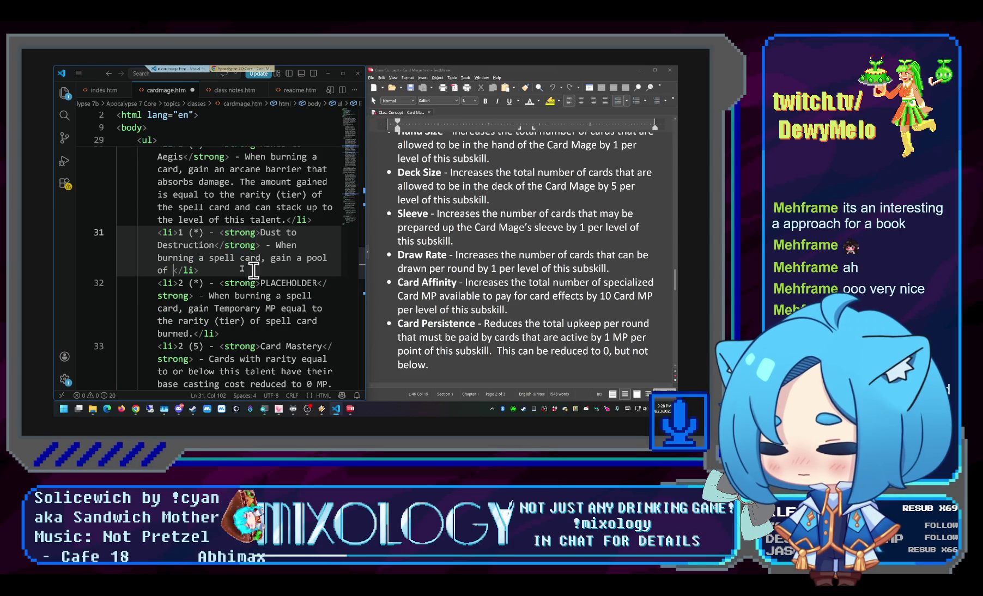
Extend Dust to Destruction so burning a spell card reads 'gain a pool of'
left_click(195, 333)
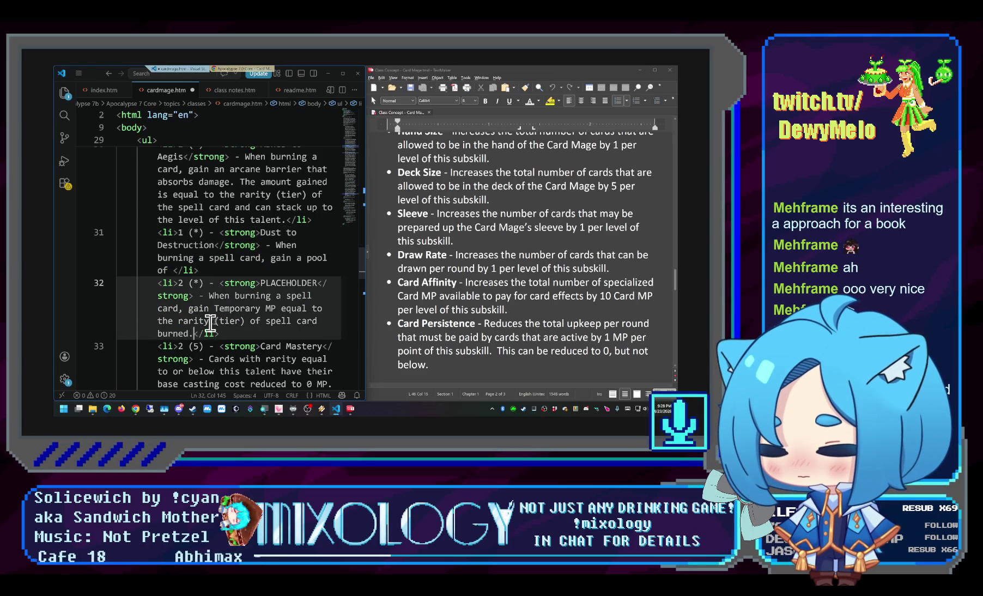
type("Temporary MP can be")
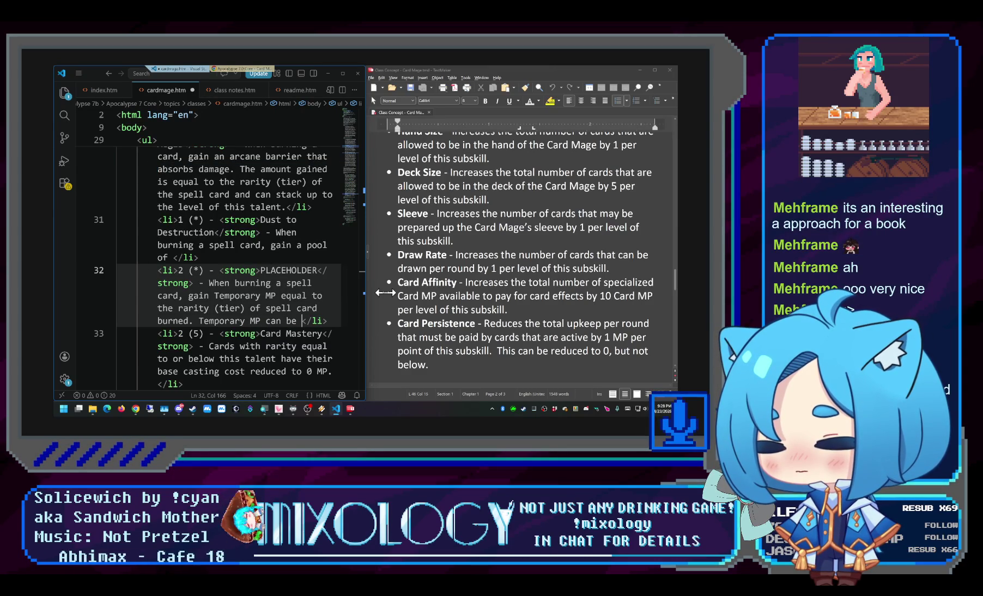
Let the PLACEHOLDER talent's Temporary MP stack up to its level and renumber it from 2 to 1
key("BackSpace")
key("BackSpace")
key("BackSpace")
type("gained in")
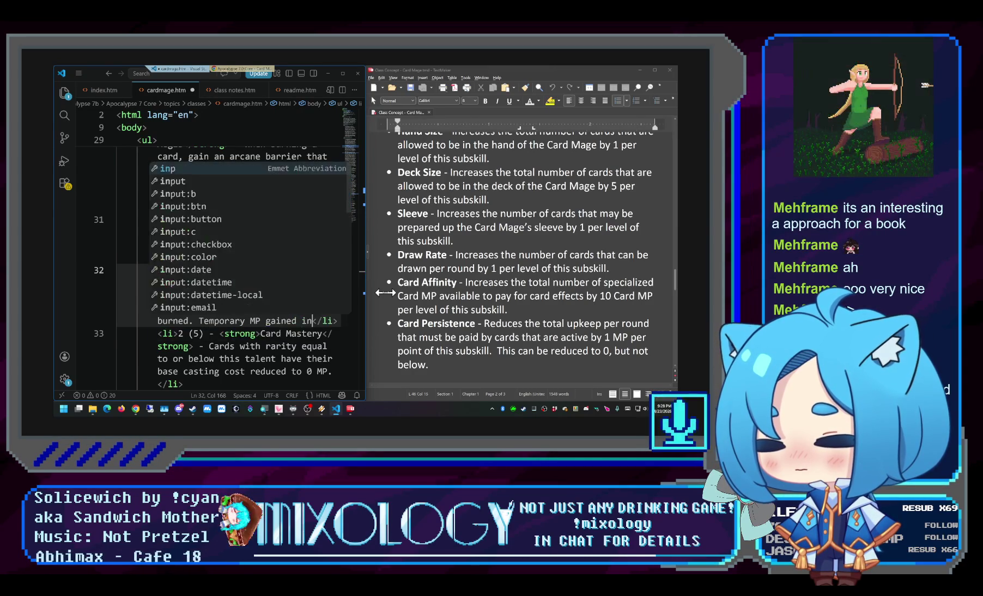
type("t his")
key("BackSpace")
key("BackSpace")
key("BackSpace")
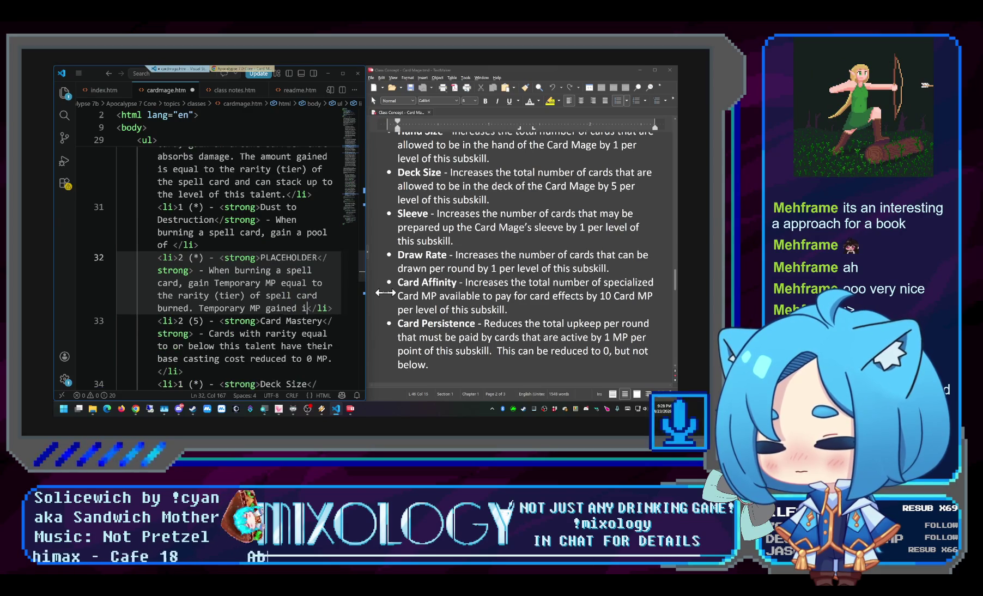
type("this way can stack")
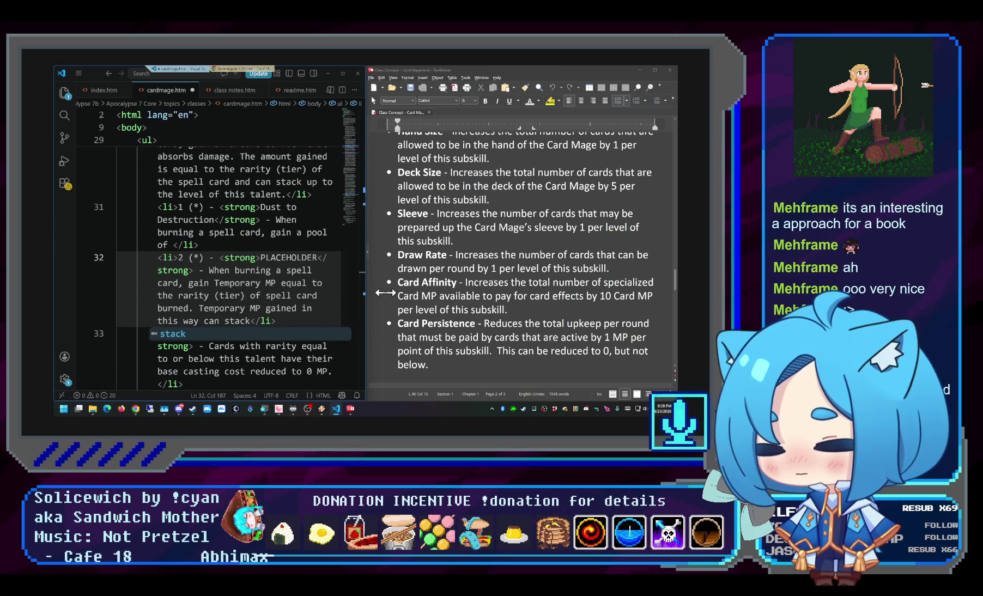
type(", up to th e")
key("BackSpace")
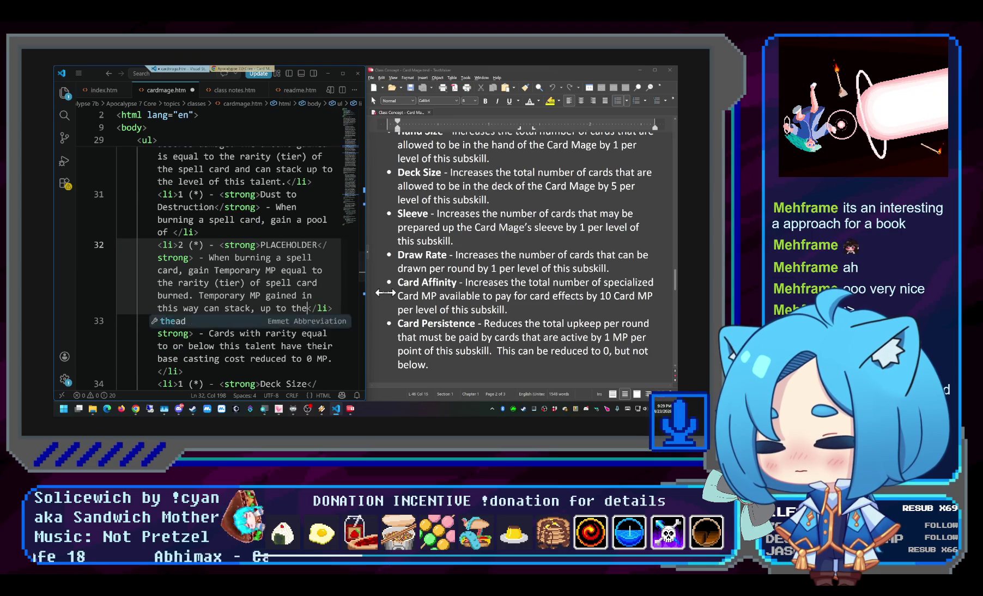
type("level of this talent.")
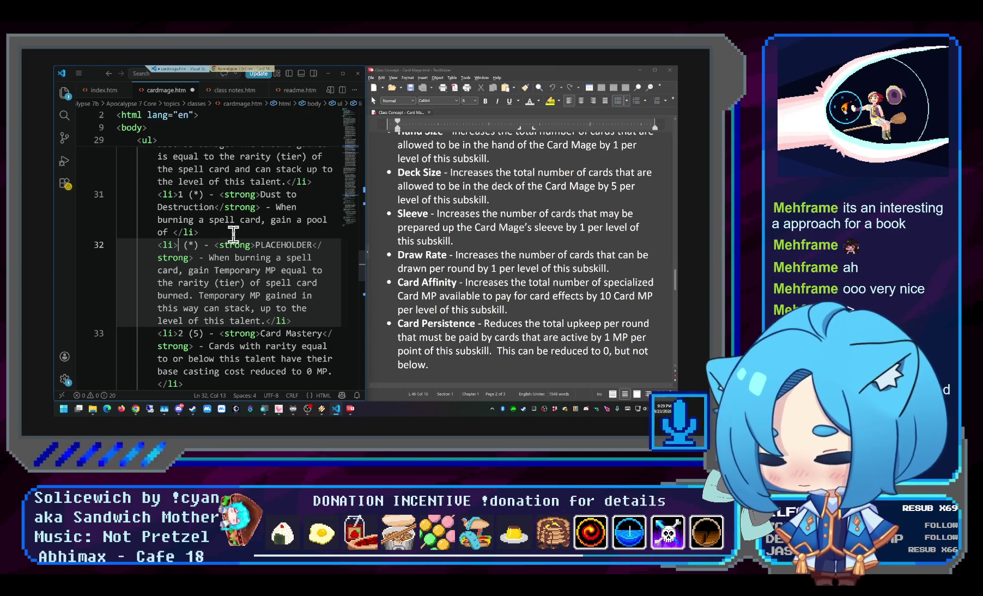
type("1")
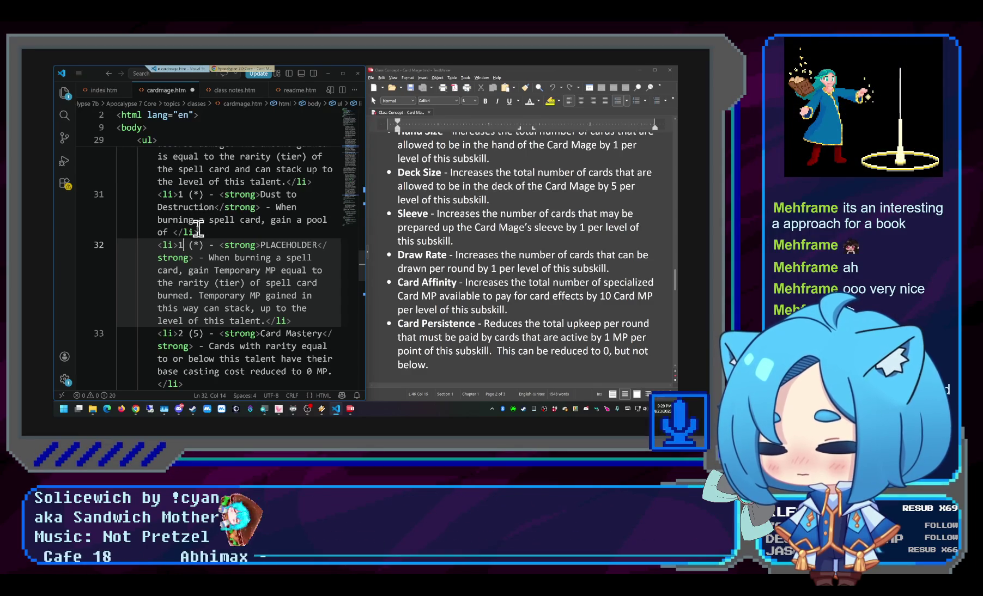
left_click(173, 232)
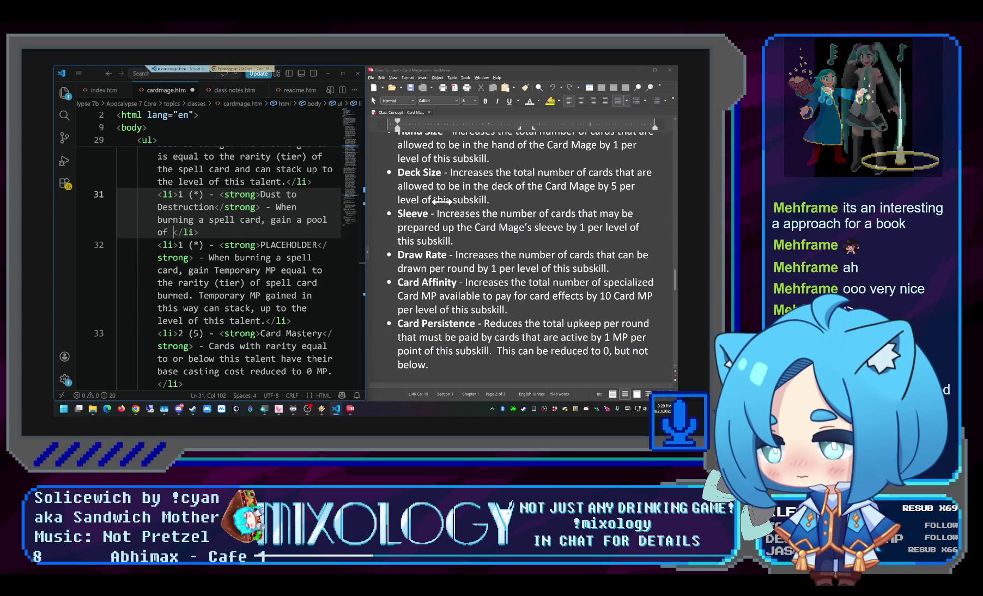
type("d4")
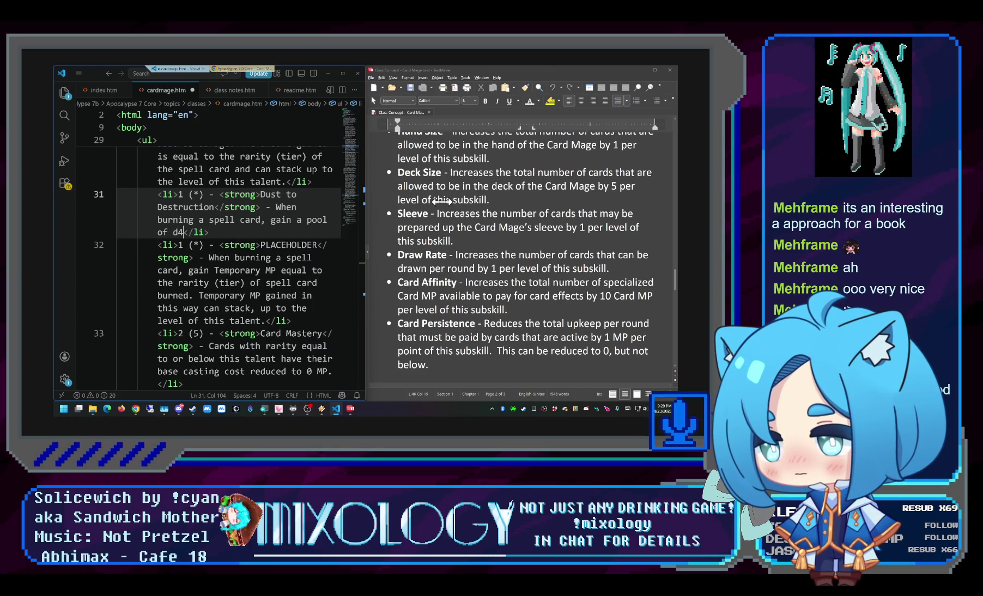
type("s. ")
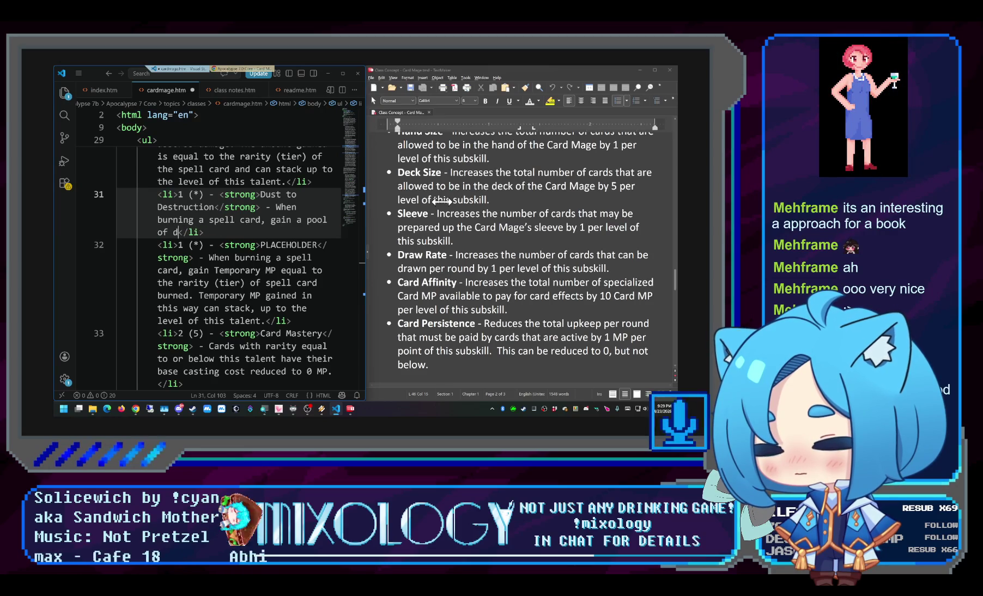
type("dice, d4")
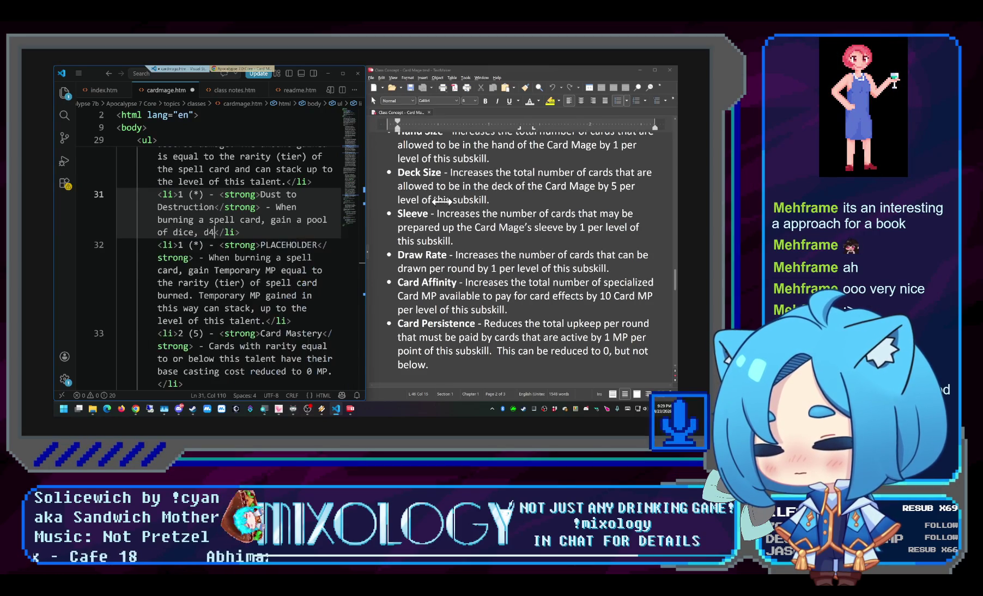
Grant Dust to Destruction a pool of d4 dice usable when casting spells
key("BackSpace")
key("BackSpace")
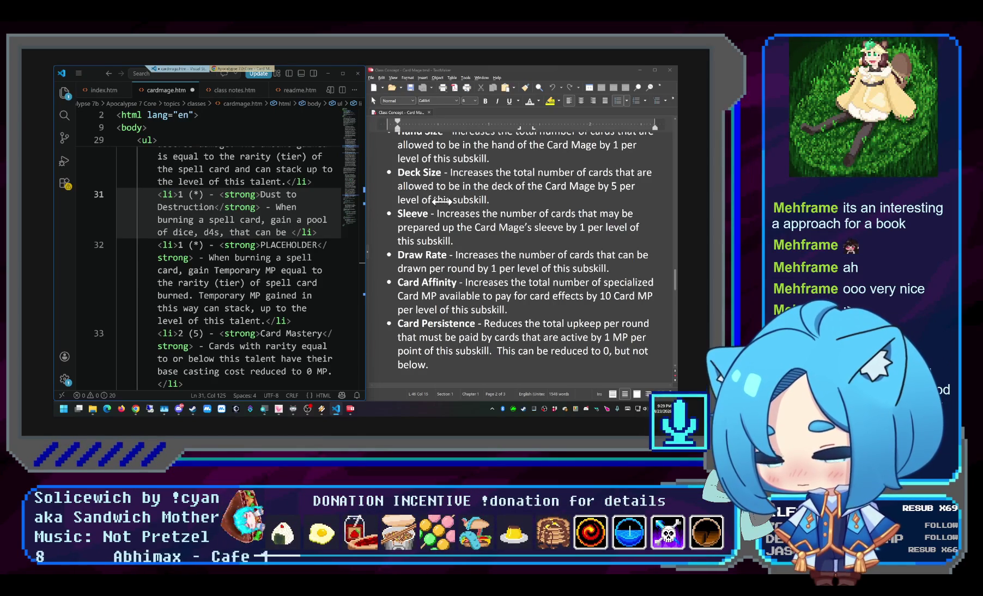
type("used when casting sp")
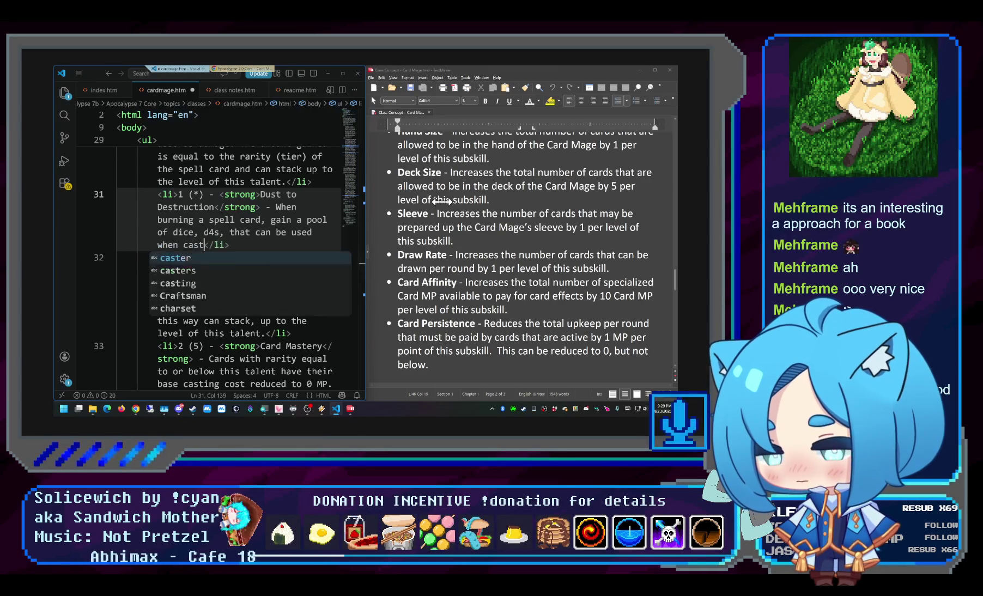
type("ells")
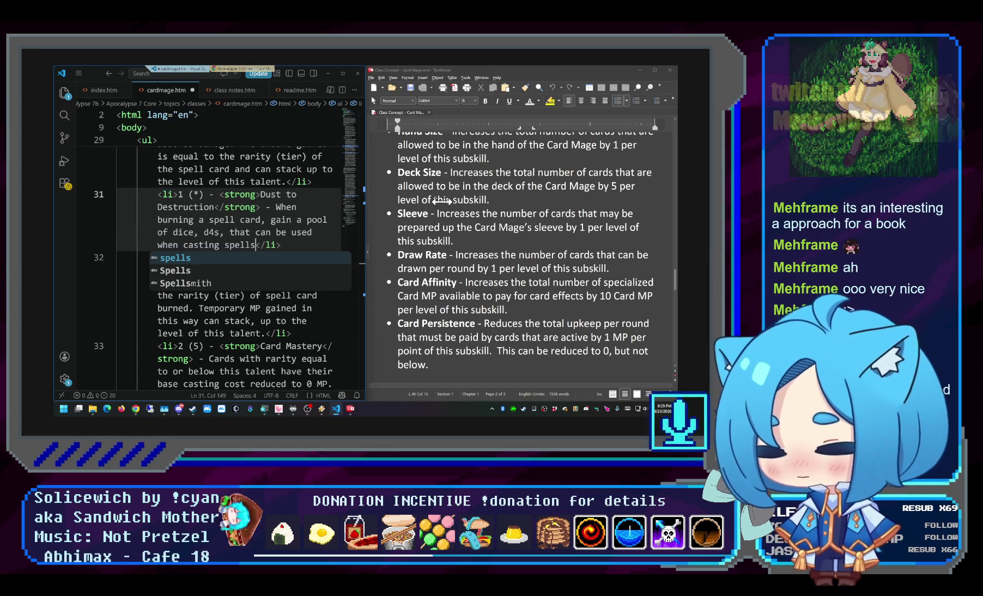
key("ctrl+BackSpace")
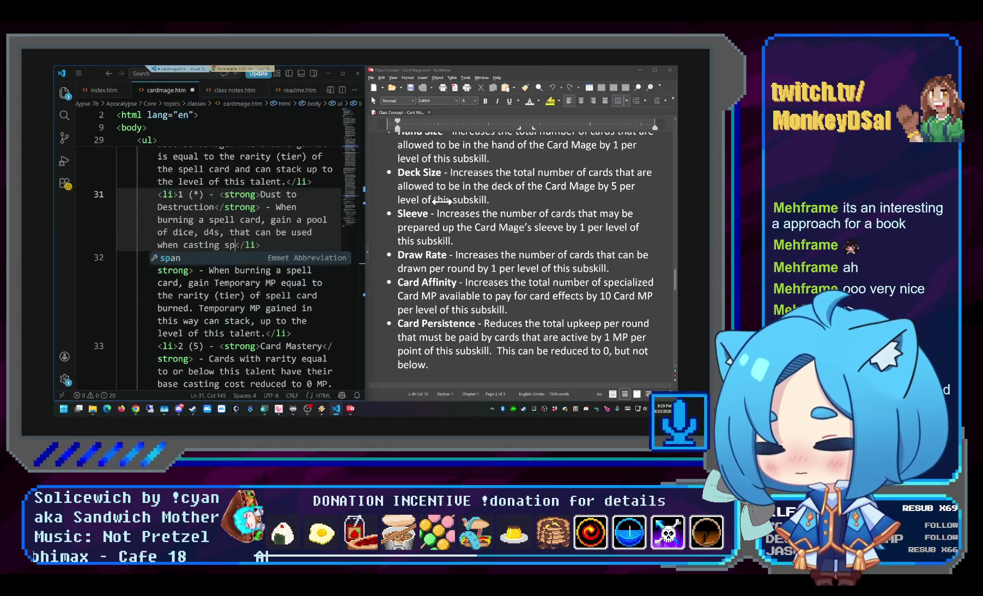
type("spells")
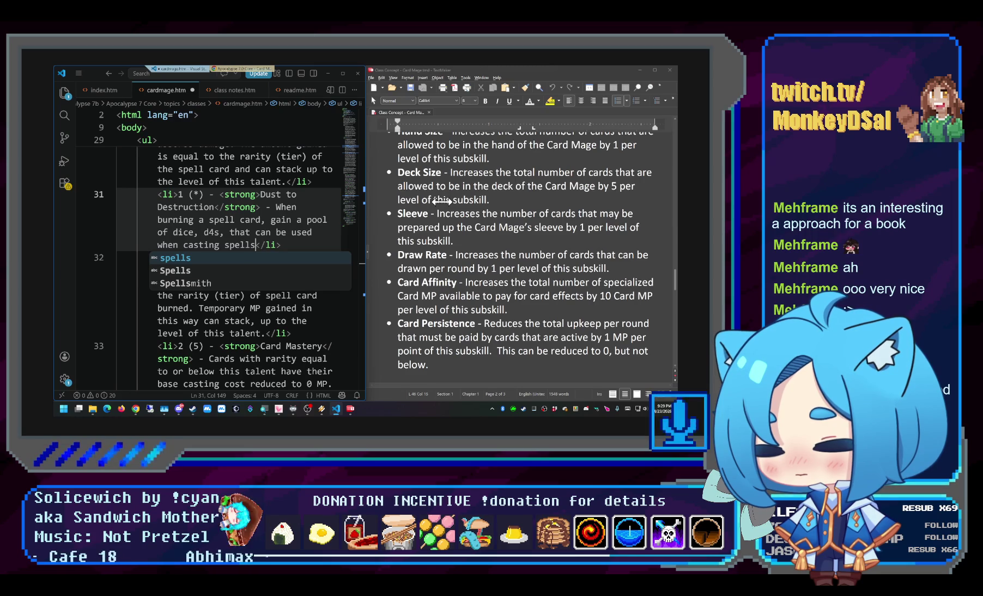
type(". They deal damage a")
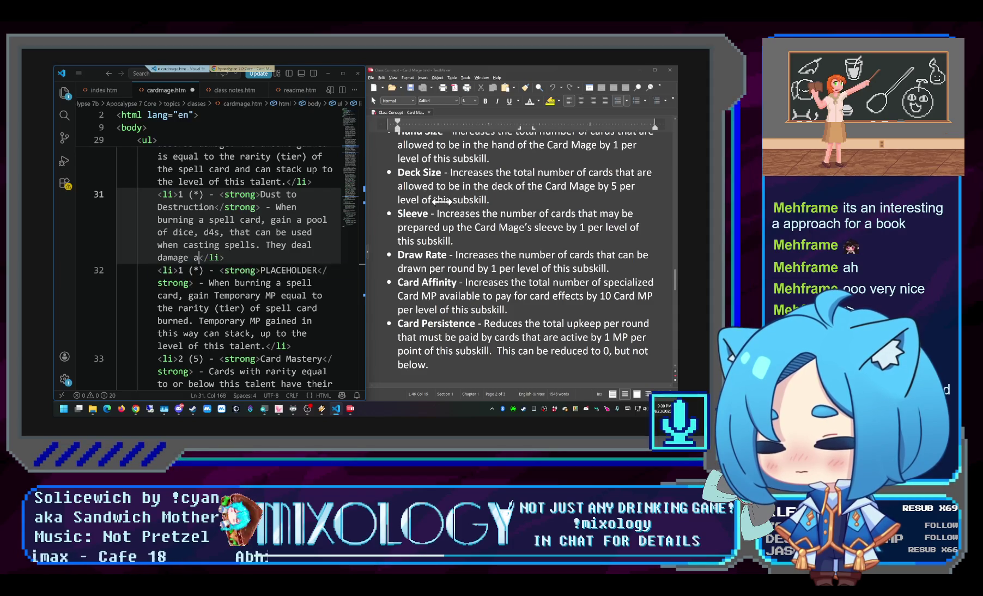
type("projec")
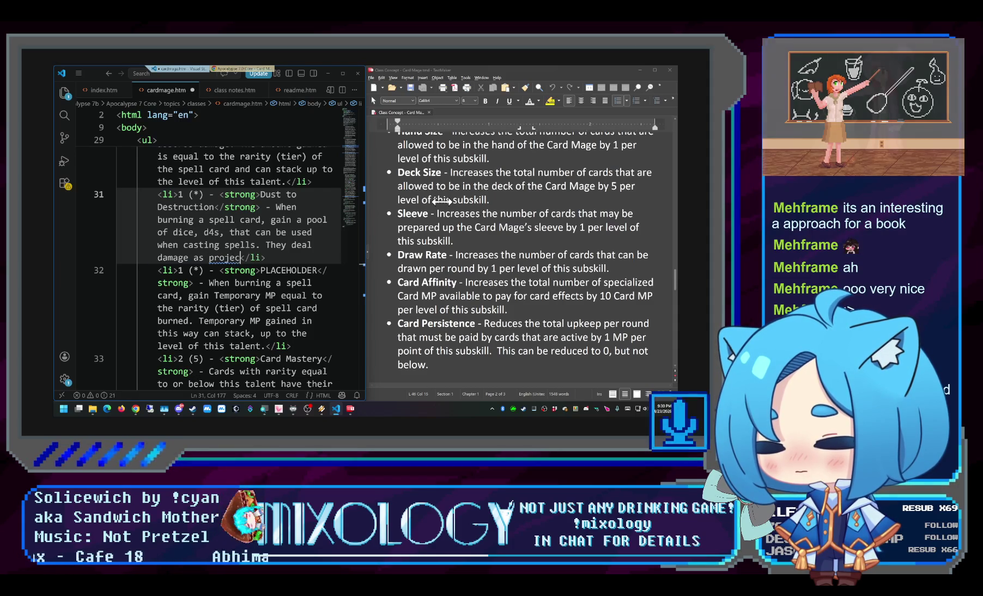
type("tiles with ")
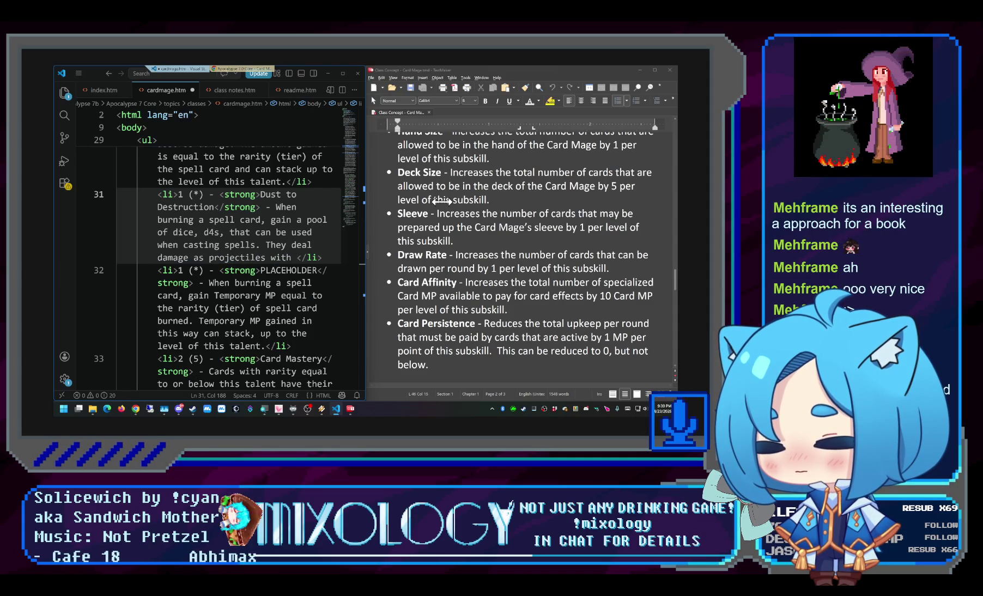
type("Absolute c")
Add that the dice deal damage as projectiles with an absolute chance to hit
key("BackSpace")
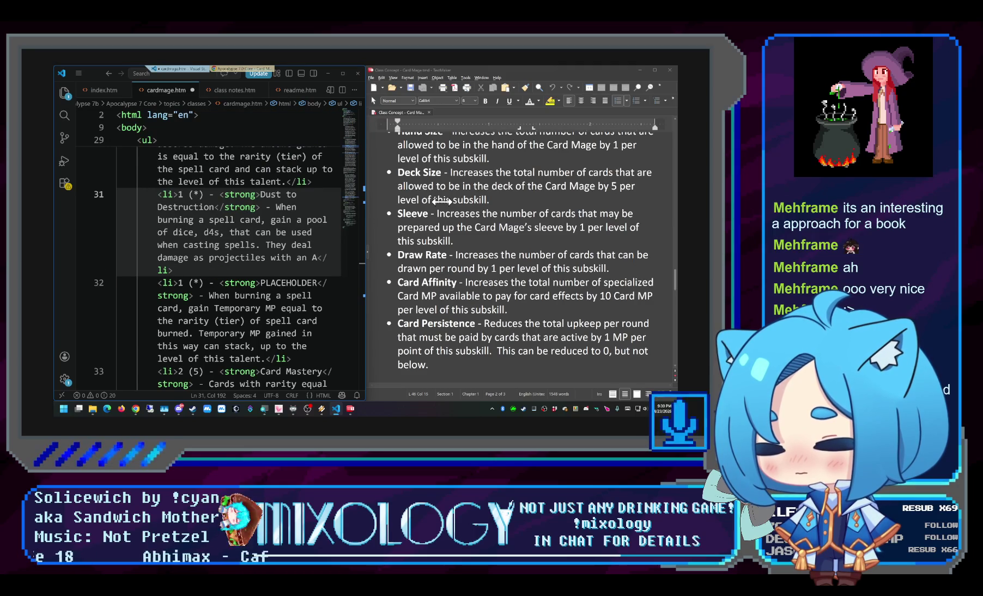
key("BackSpace")
type("absolute chance to hti")
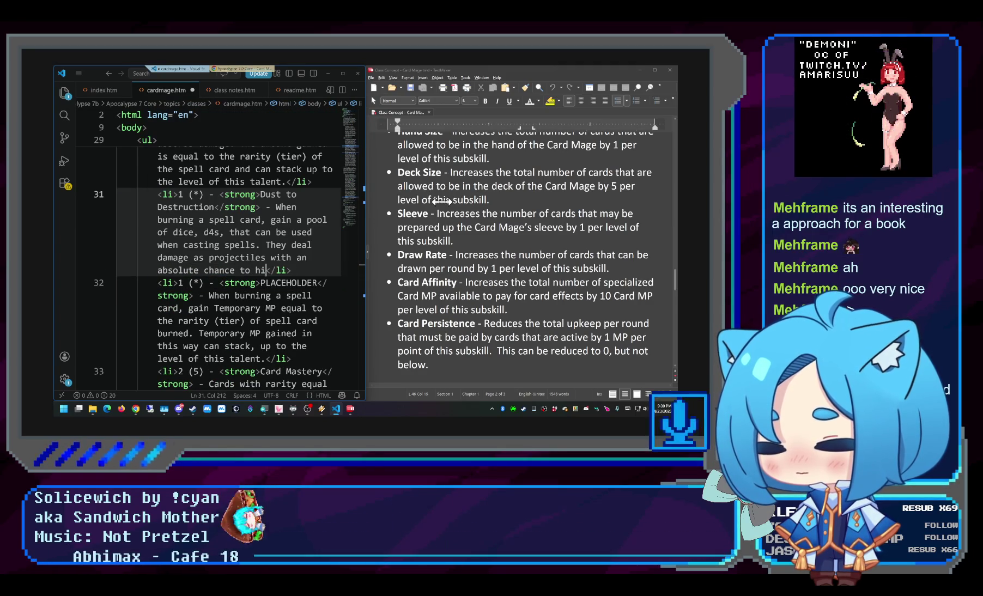
key("BackSpace")
key("BackSpace")
type("it")
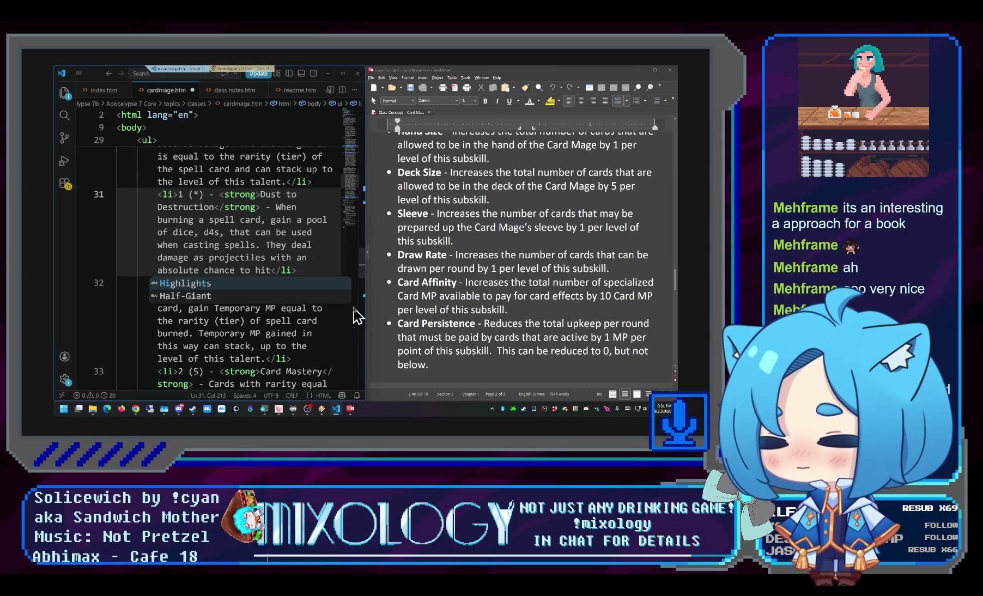
Replace the projectile wording so the d4 dice add to spell damage, capped by the talent's level
key("shift+Up")
key("shift+Up")
key("shift+Up")
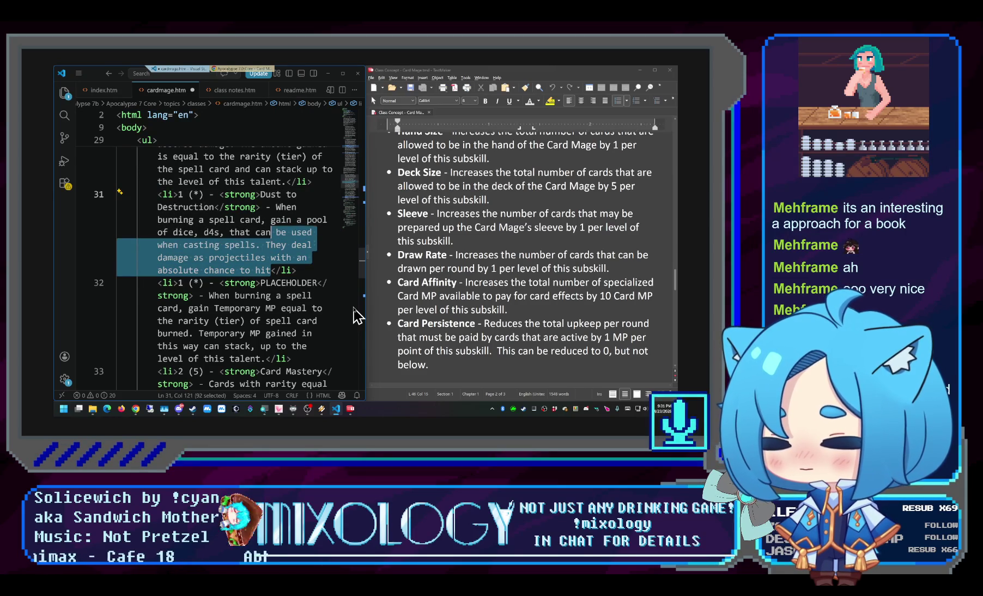
key("shift+Right")
key("shift+Right")
key("shift+Right")
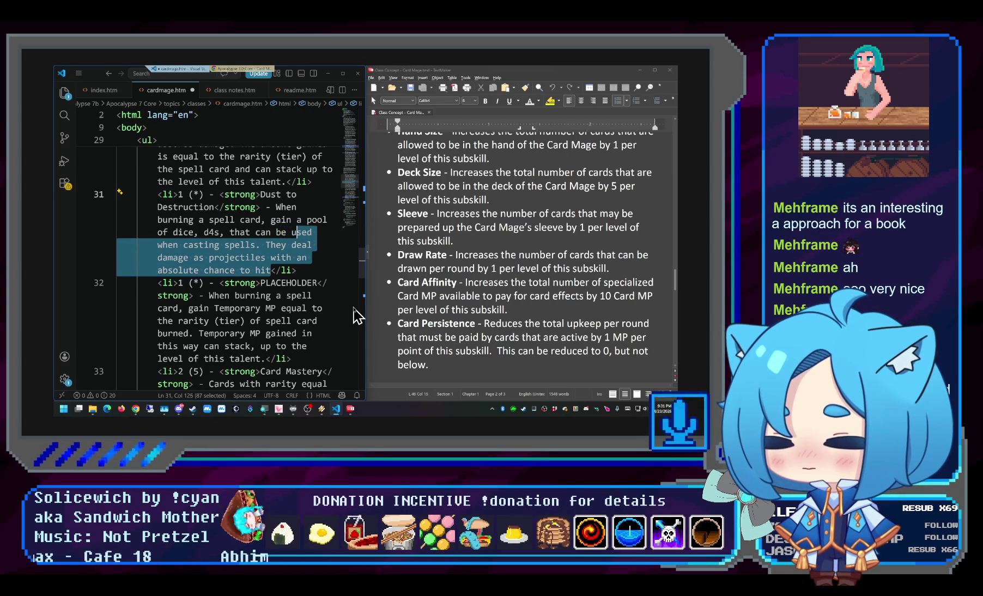
type("added to the ")
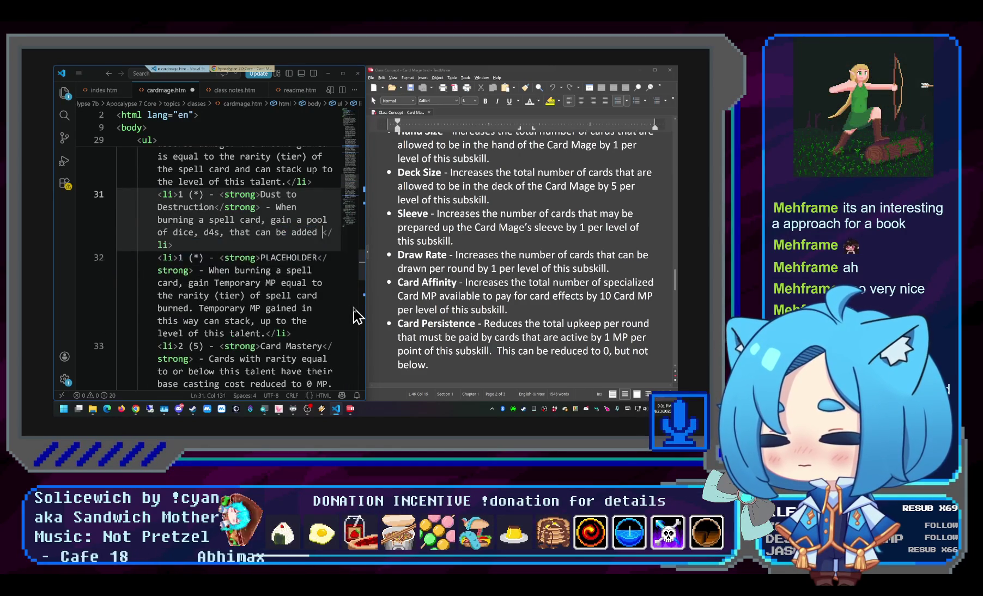
type("damage of any")
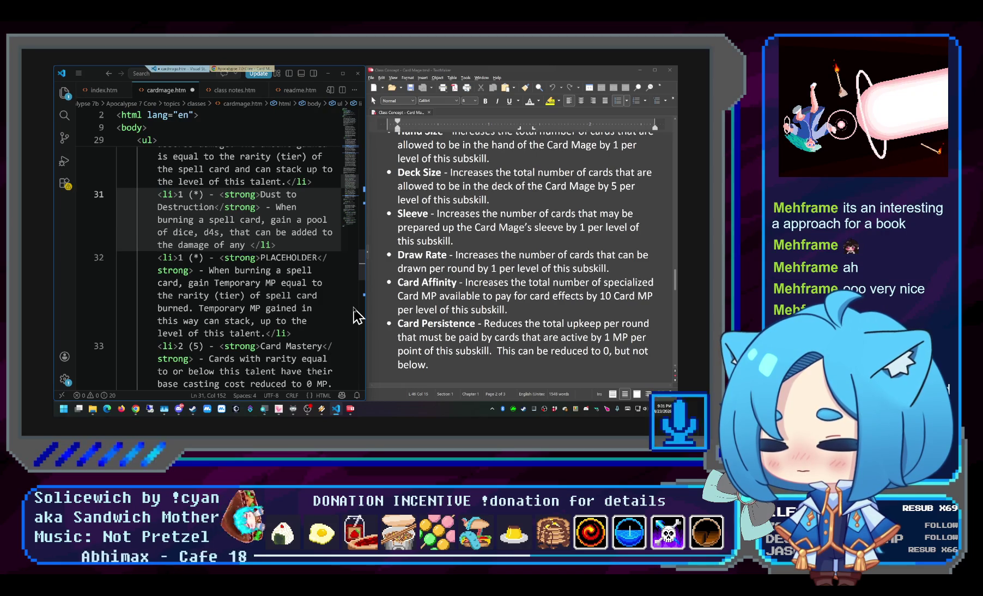
type("spell hits")
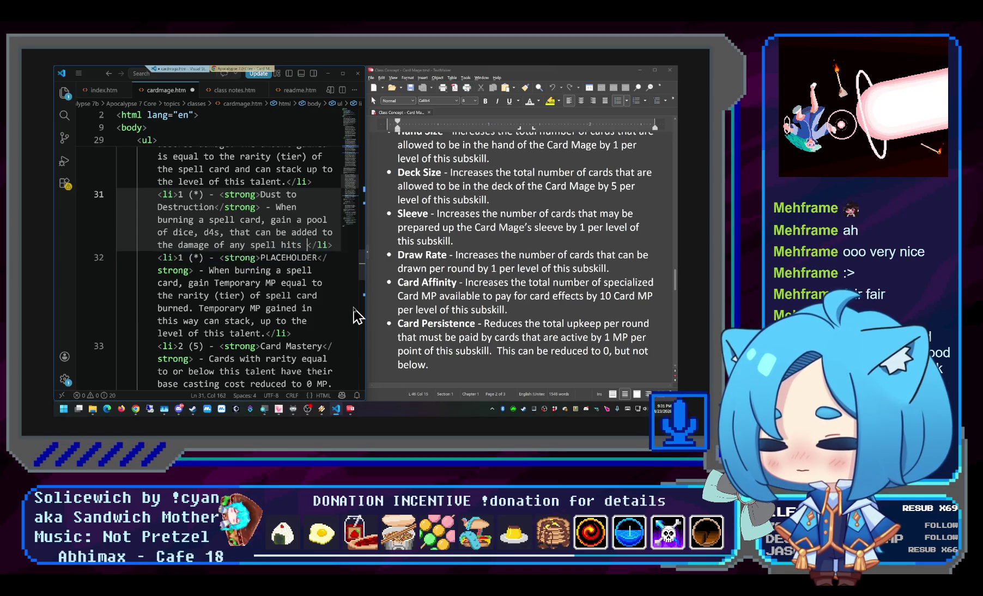
type(" from your spells.")
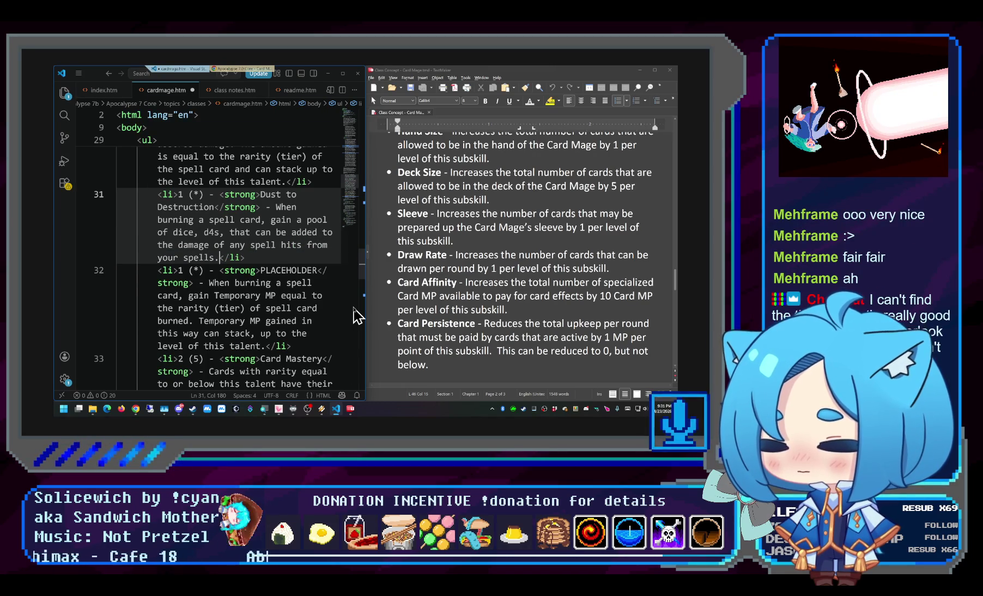
type(" The ")
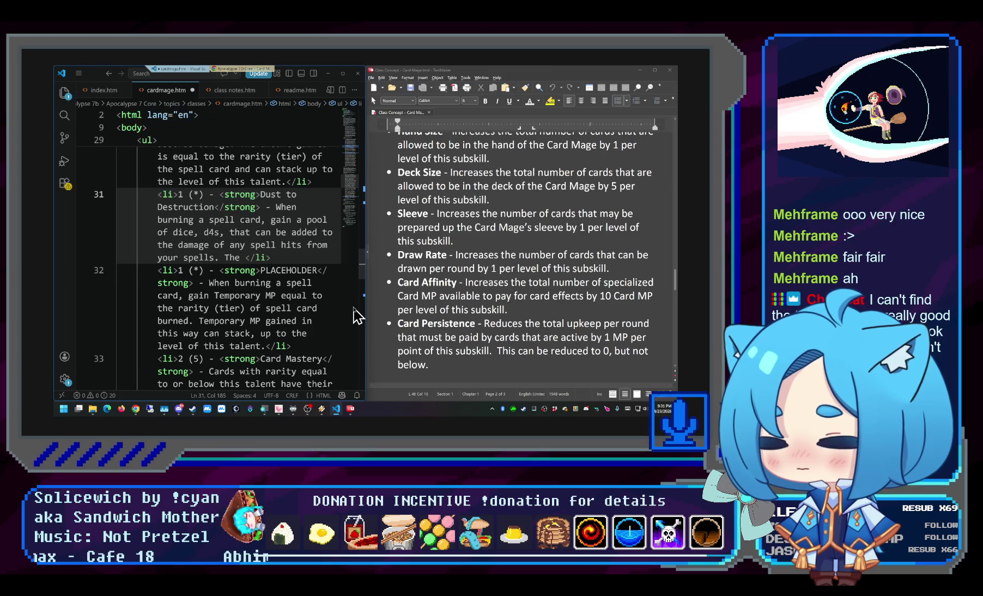
type("maximum number of dice is ")
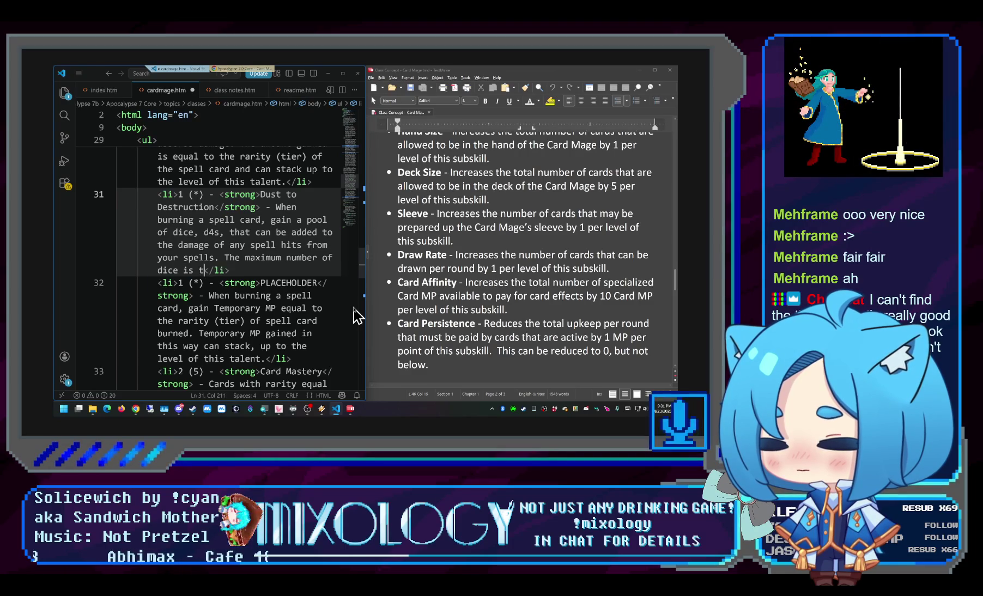
type("the level")
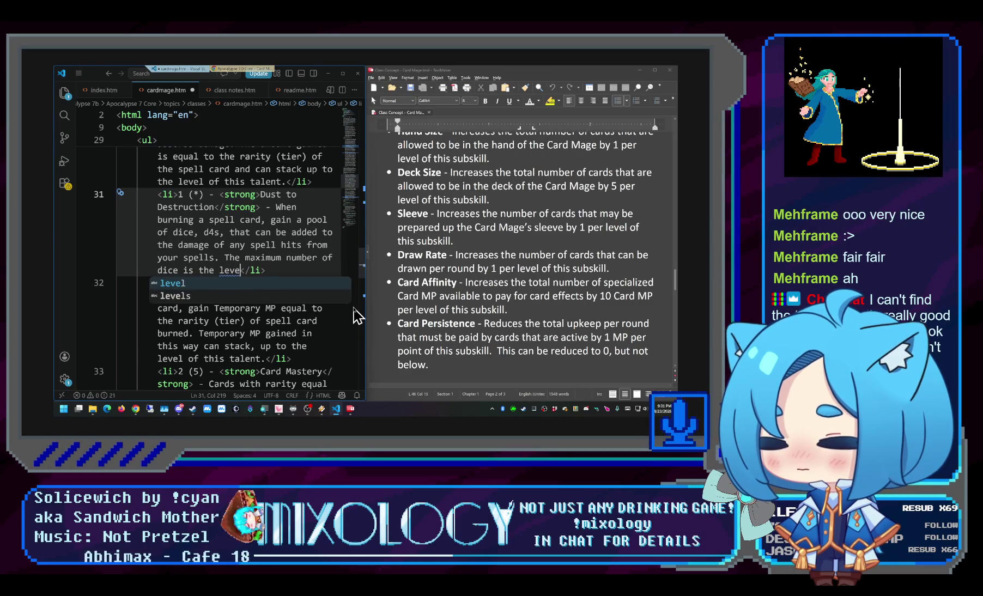
key("BackSpace")
key("BackSpace")
key("BackSpace")
key("BackSpace")
key("BackSpace")
key("BackSpace")
key("BackSpace")
key("BackSpace")
key("BackSpace")
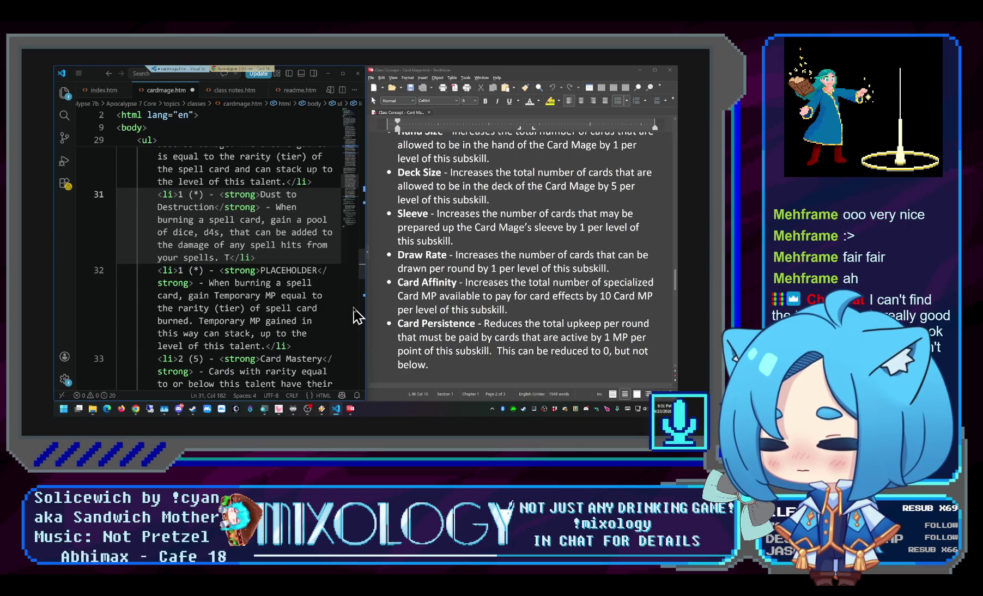
type("he level of this ta")
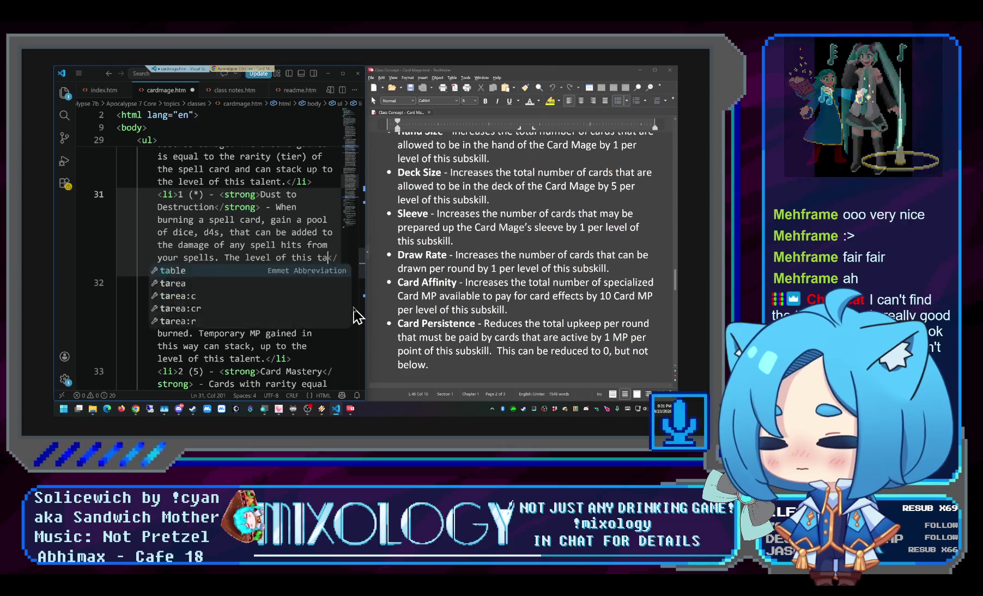
type("lent is the maximum numbe")
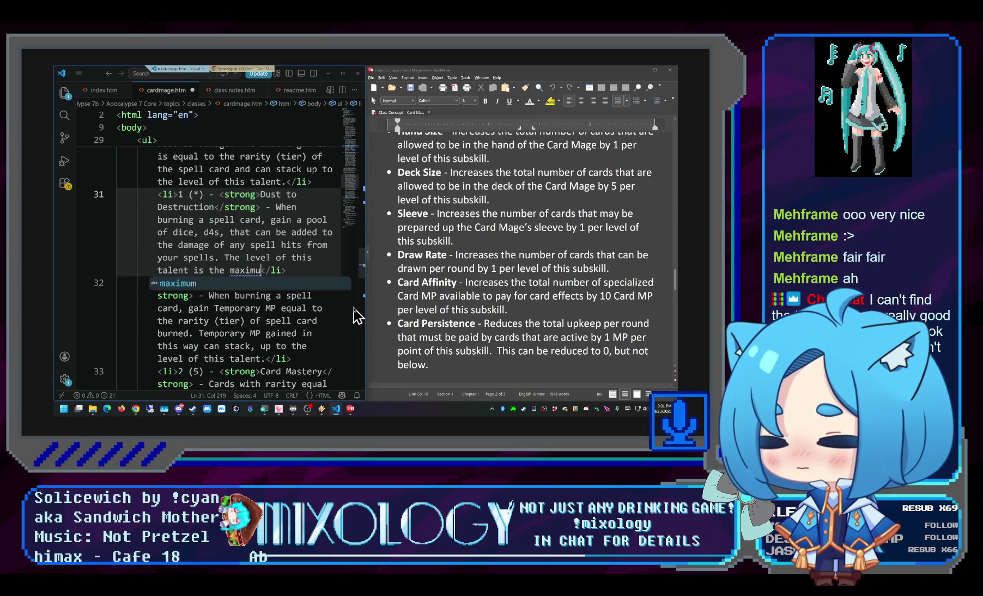
type("r of dice that can be")
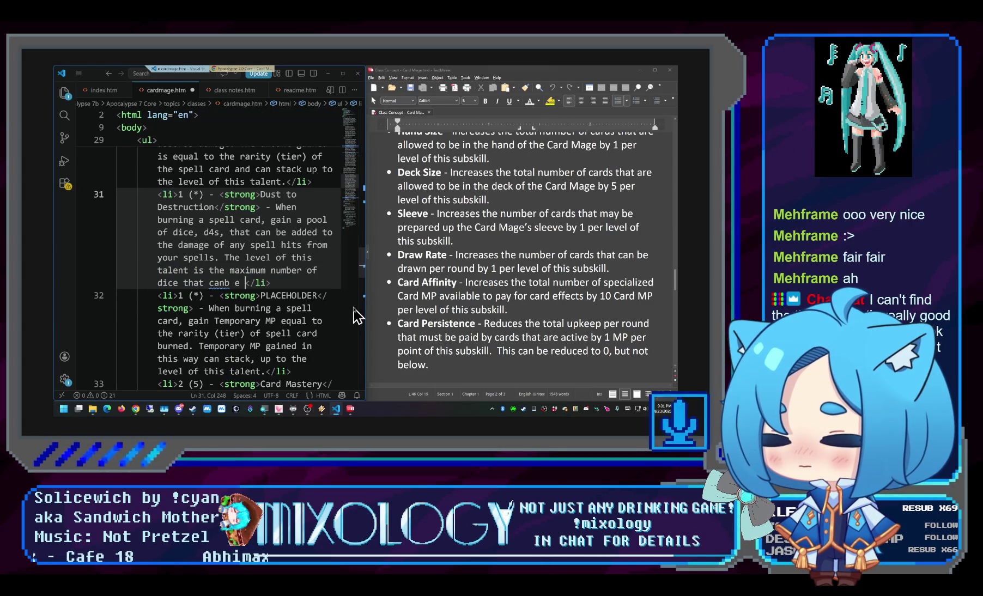
type(" held from this")
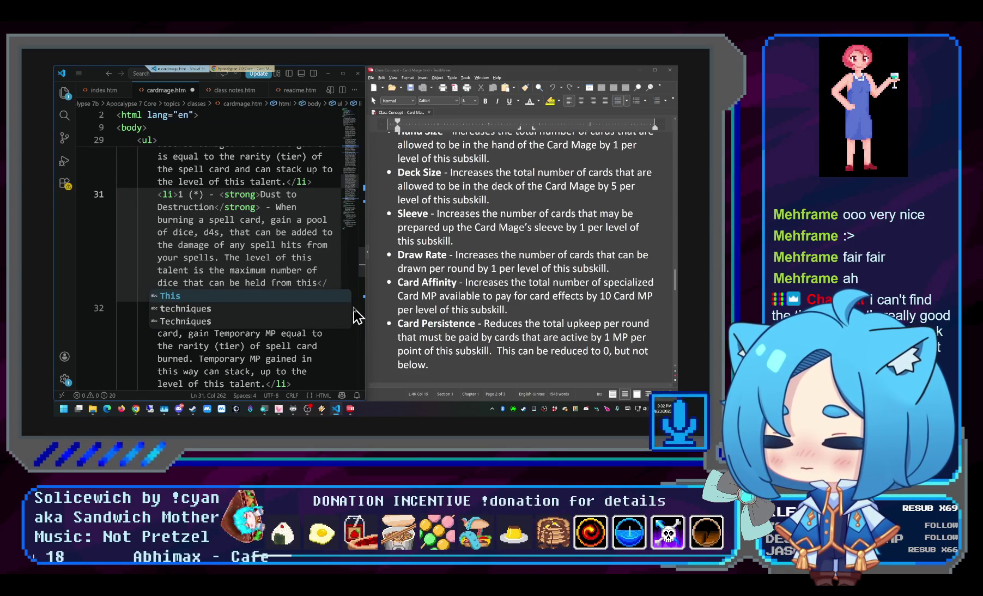
key("BackSpace")
key("BackSpace")
key("BackSpace")
key("BackSpace")
key("BackSpace")
key("BackSpace")
key("BackSpace")
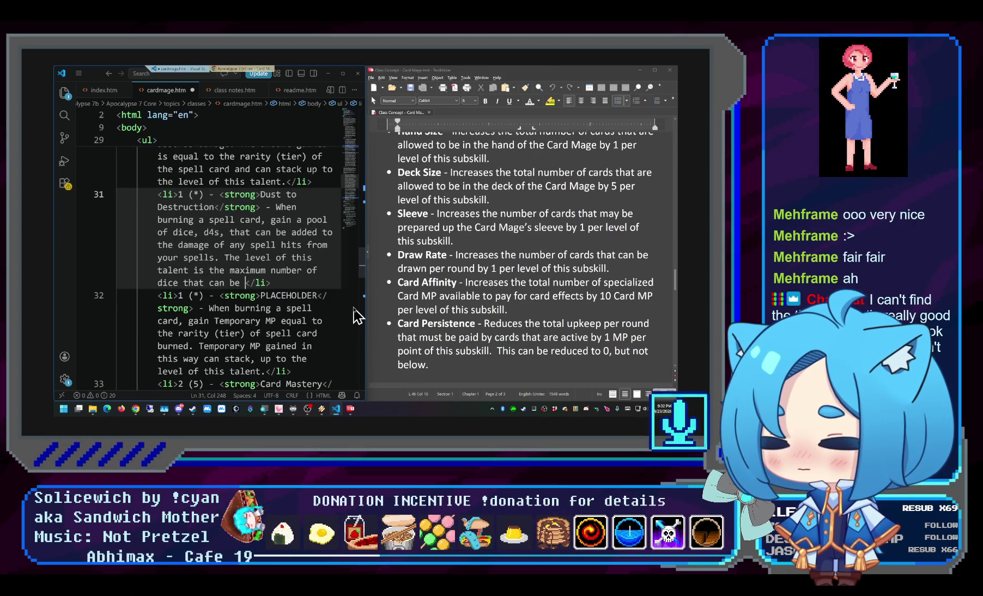
type("held in this way.")
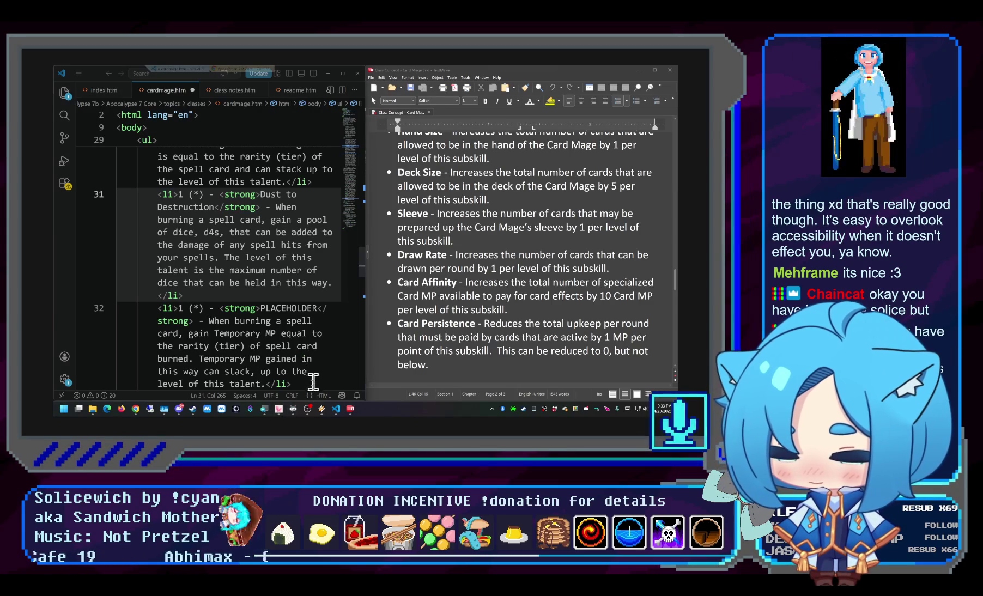
left_click(280, 409)
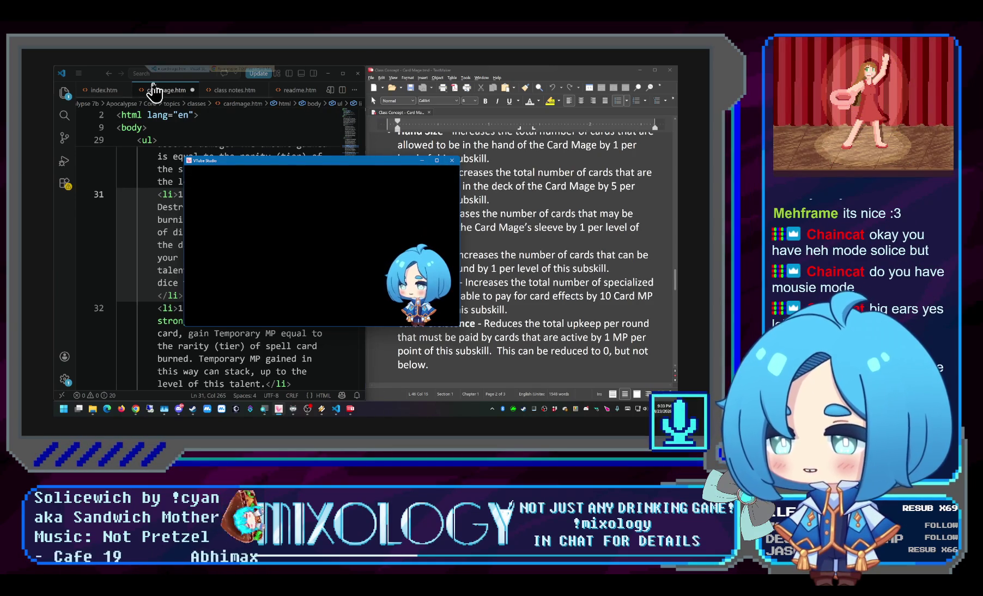
Switch OBS to the Futuristic Main scene and select the Spout2 VtubeStudio source, then show VTube Studio
left_click(188, 193)
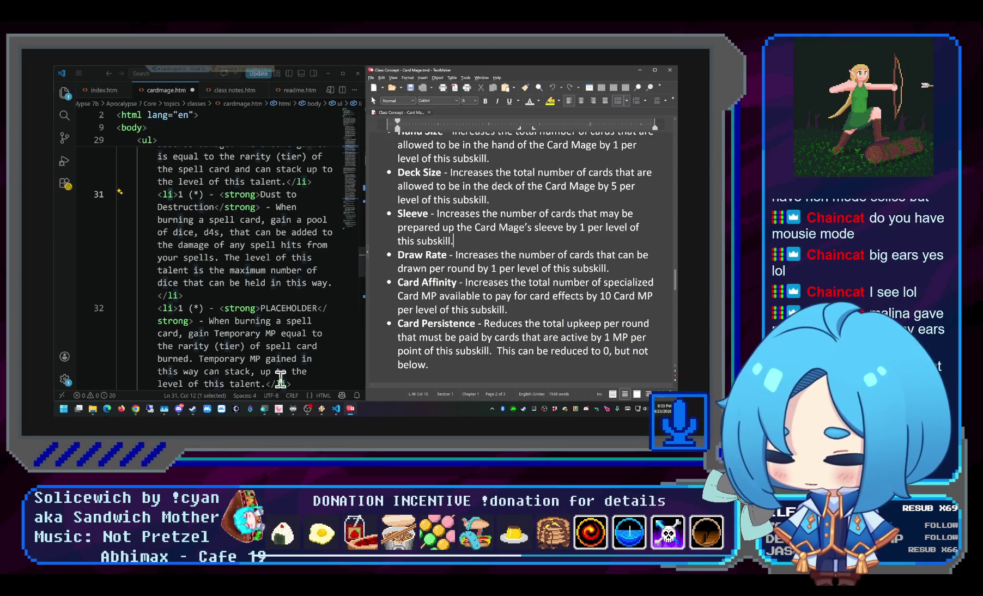
left_click(279, 413)
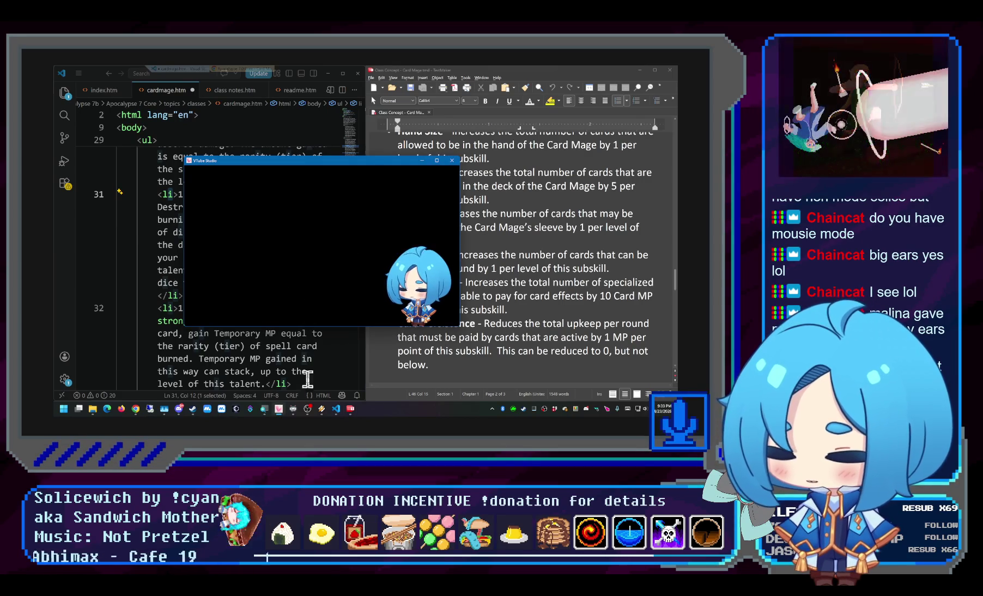
left_click(310, 408)
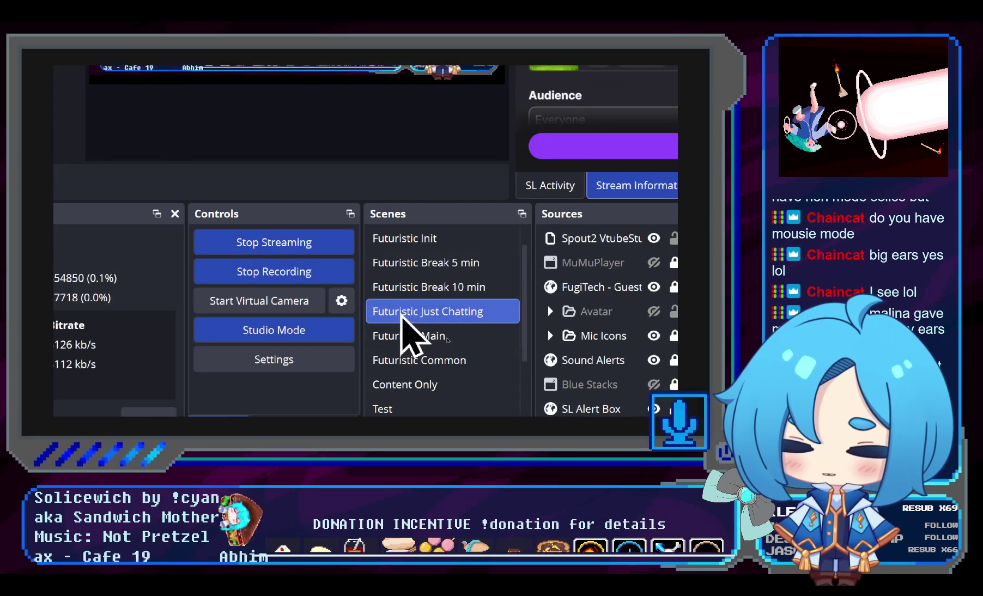
left_click(407, 335)
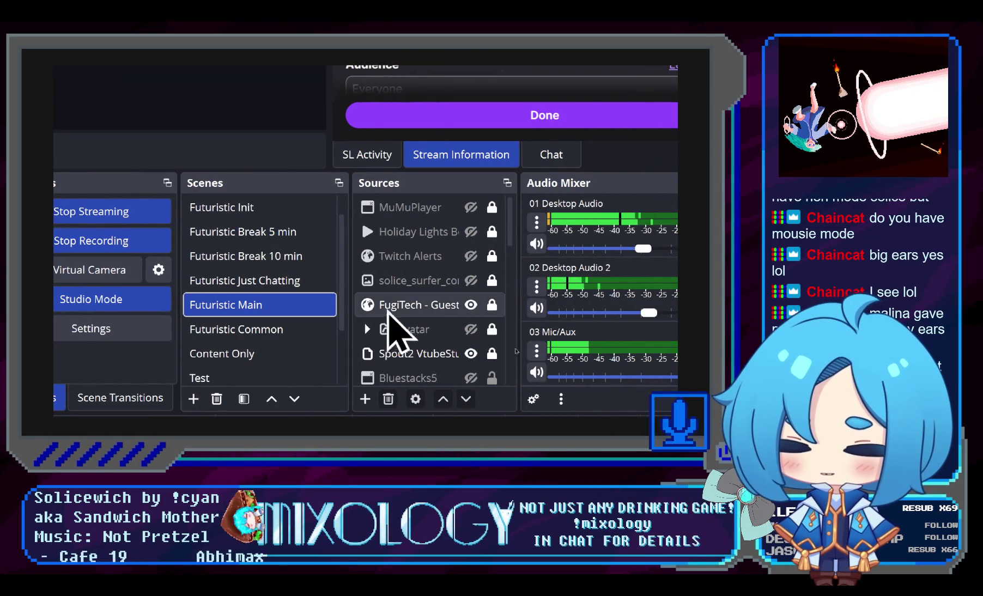
scroll(457, 237, "down", 1)
scroll(450, 230, "down", 1)
scroll(452, 234, "up", 1)
left_click(407, 281)
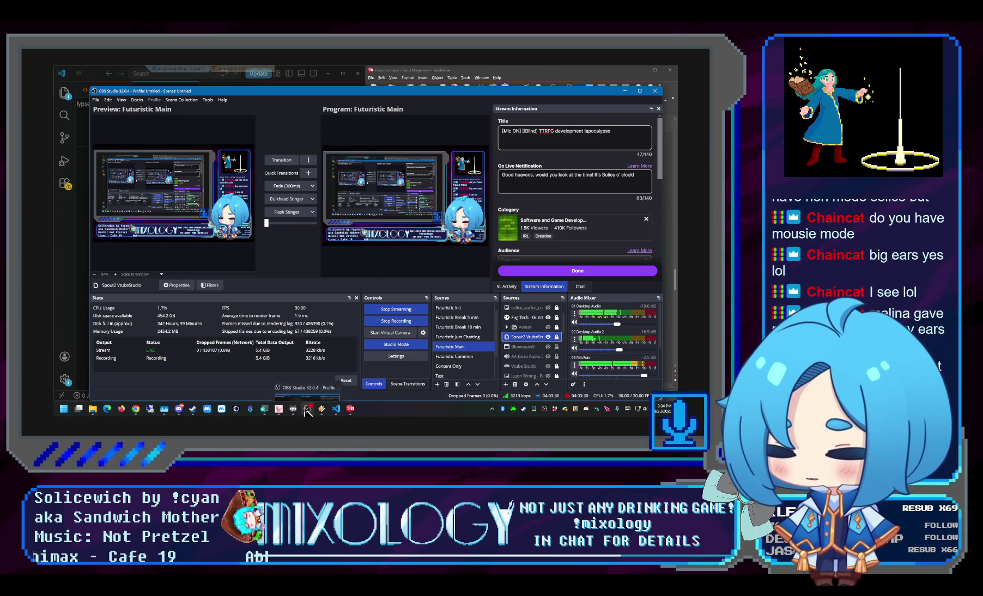
left_click(280, 410)
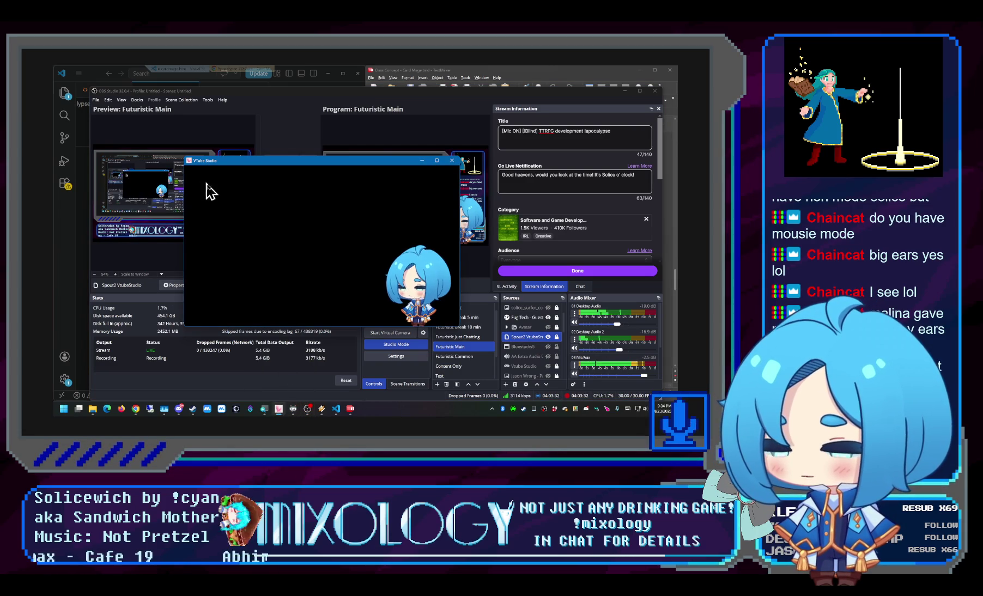
double_click(244, 265)
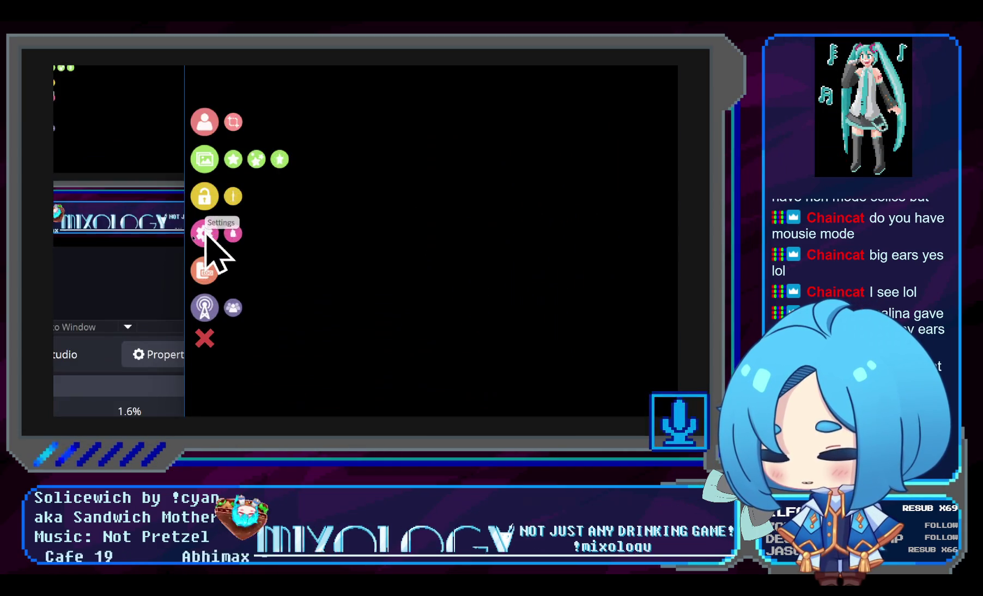
left_click(206, 235)
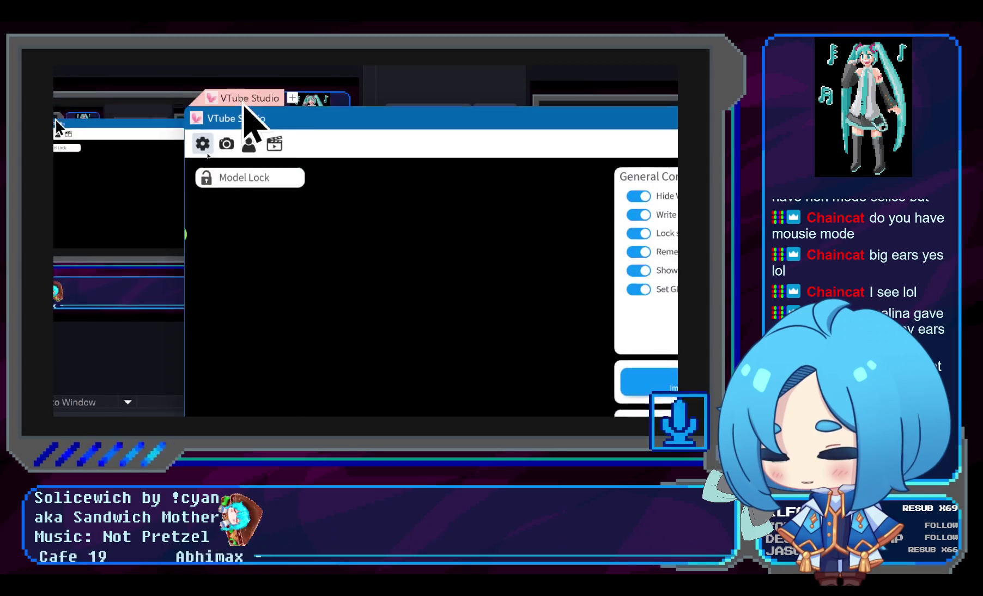
left_click(224, 158)
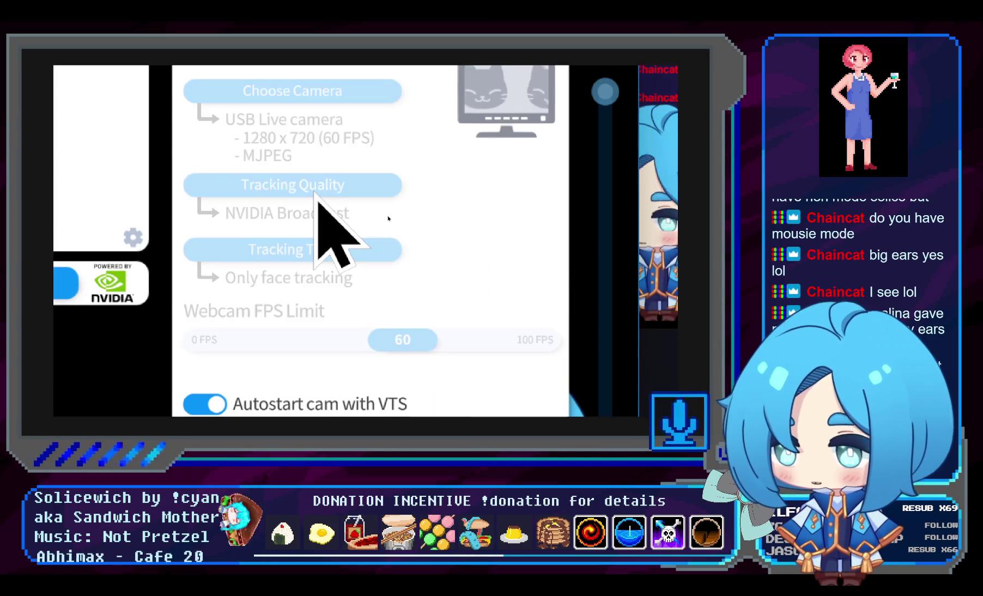
scroll(323, 203, "down", 1)
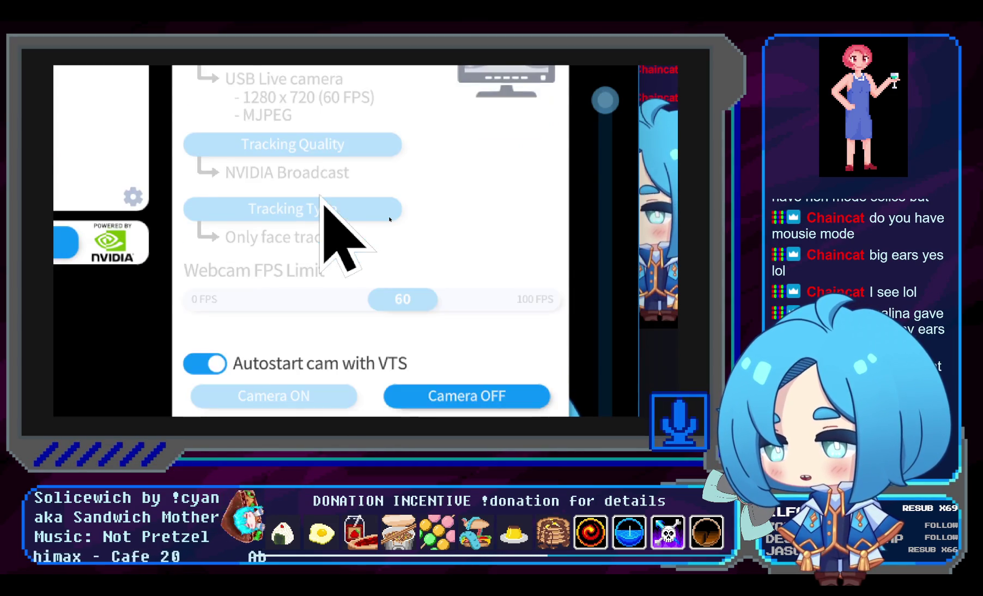
scroll(322, 204, "down", 1)
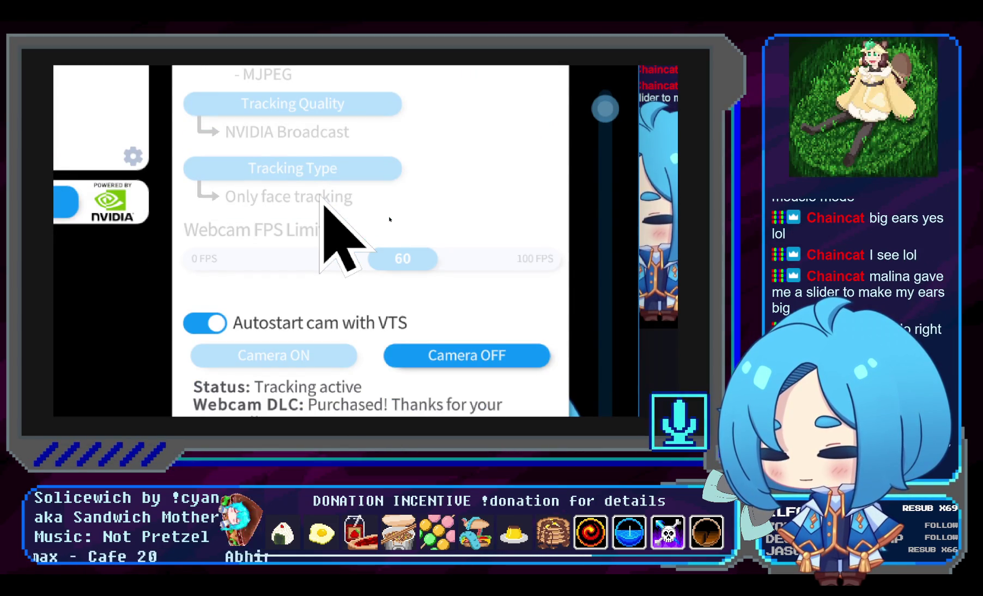
scroll(323, 204, "down", 1)
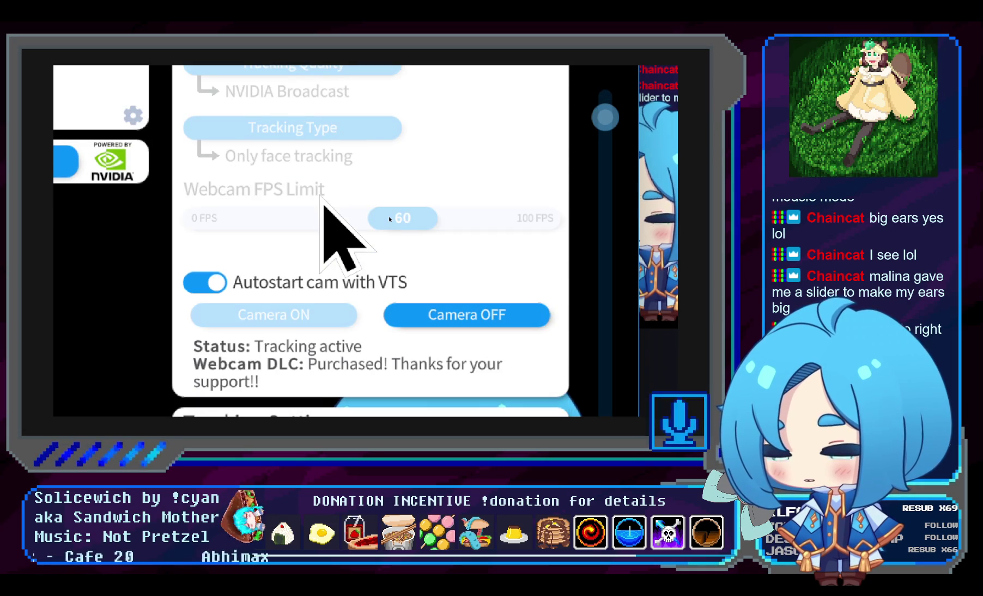
scroll(323, 204, "down", 3)
scroll(323, 204, "down", 2)
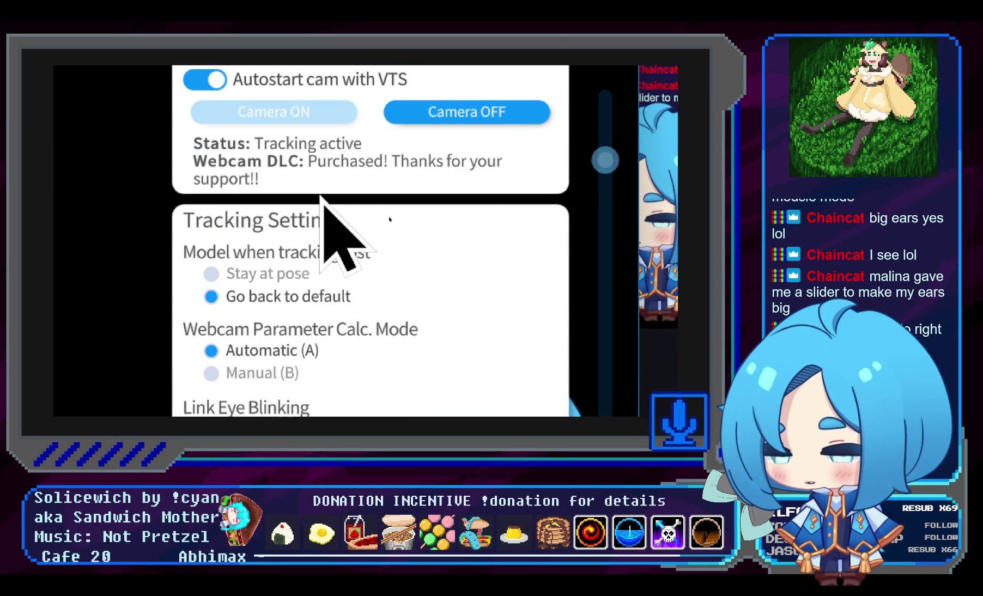
scroll(331, 245, "down", 1)
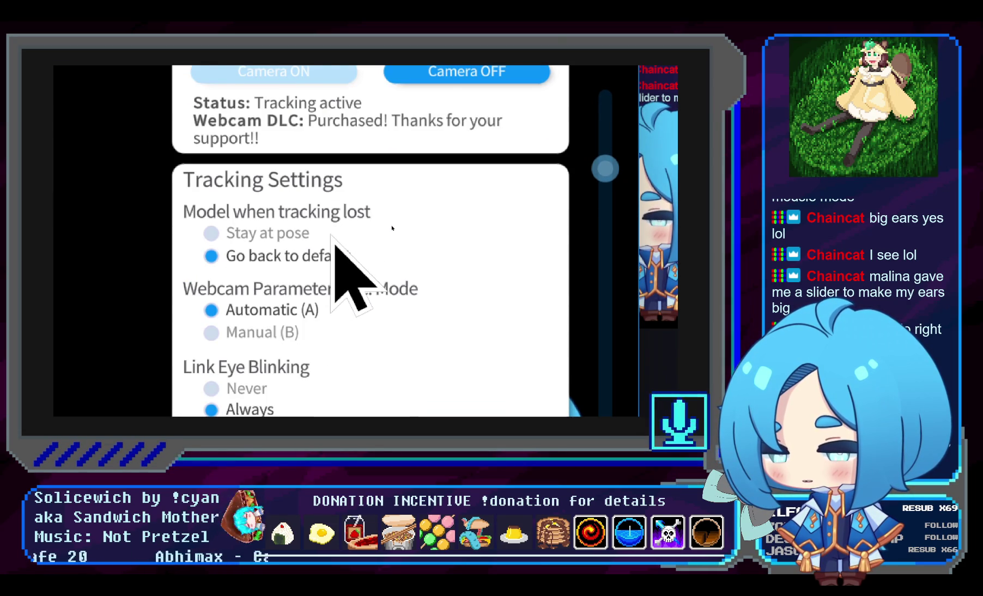
scroll(335, 240, "down", 1)
scroll(338, 250, "down", 1)
scroll(333, 246, "down", 1)
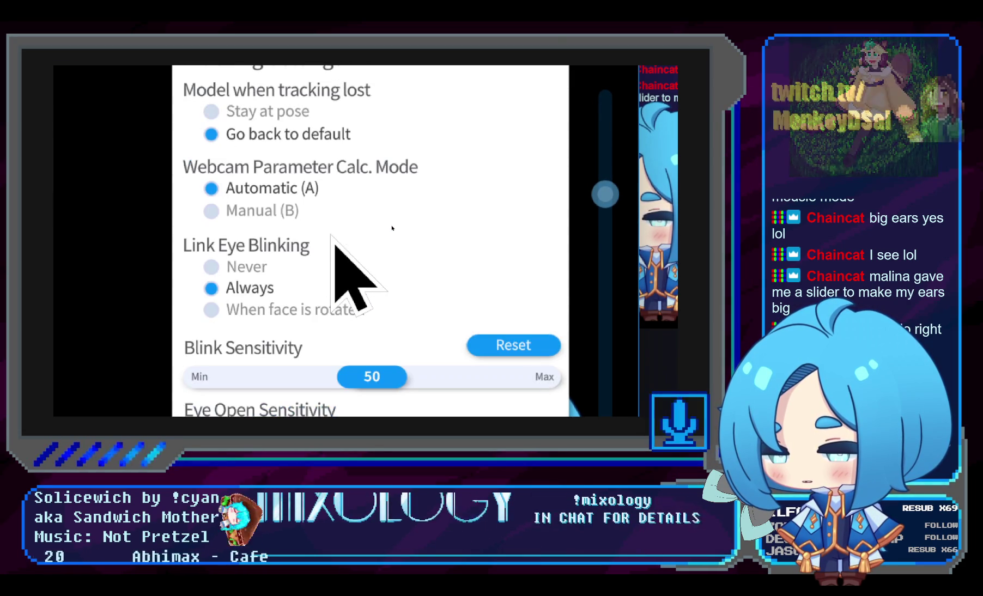
scroll(185, 240, "down", 2)
scroll(173, 230, "down", 2)
scroll(187, 220, "down", 1)
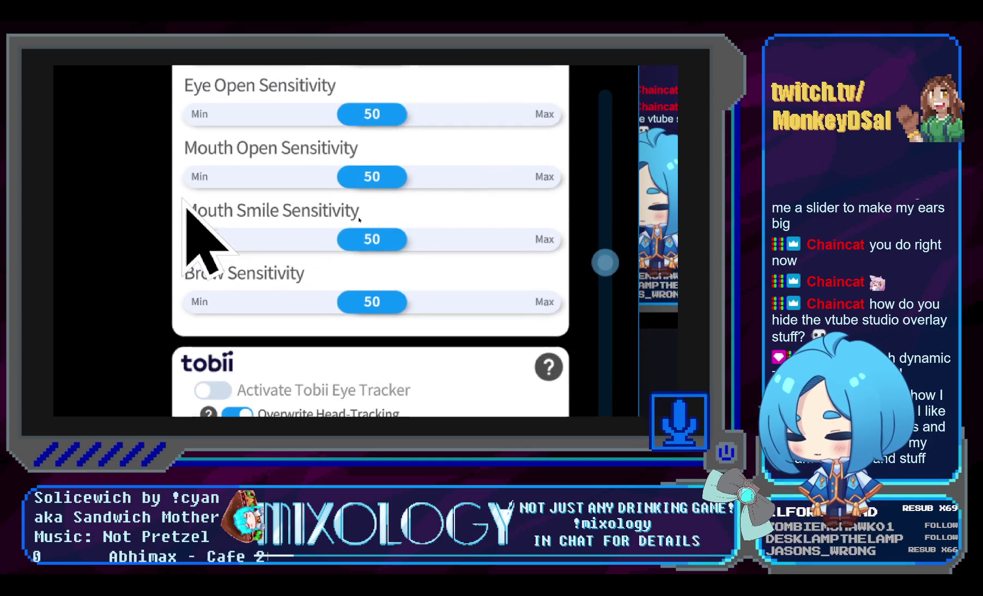
scroll(186, 207, "down", 2)
scroll(186, 205, "down", 4)
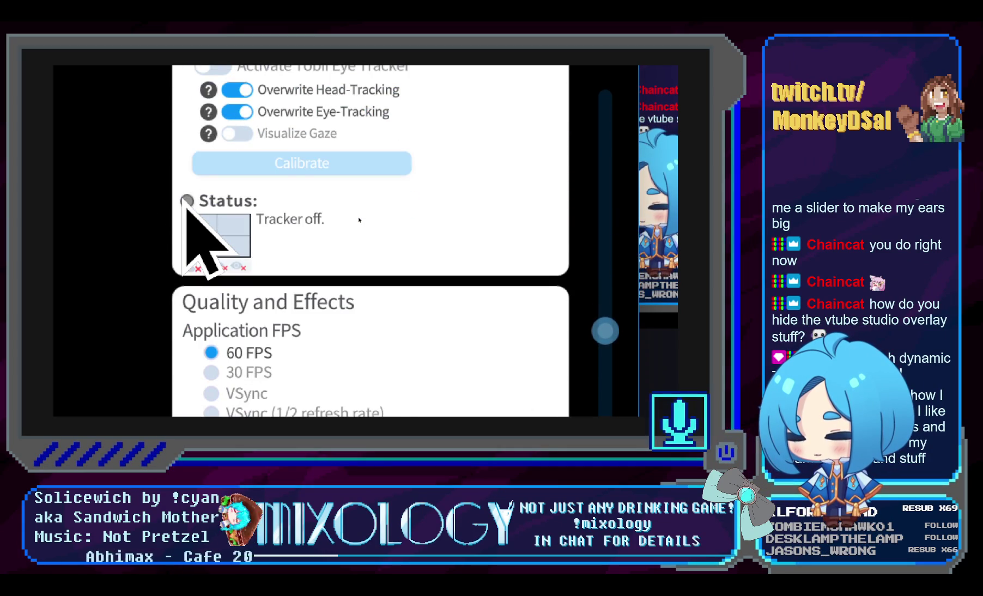
scroll(185, 206, "down", 4)
scroll(187, 207, "down", 3)
scroll(187, 218, "down", 3)
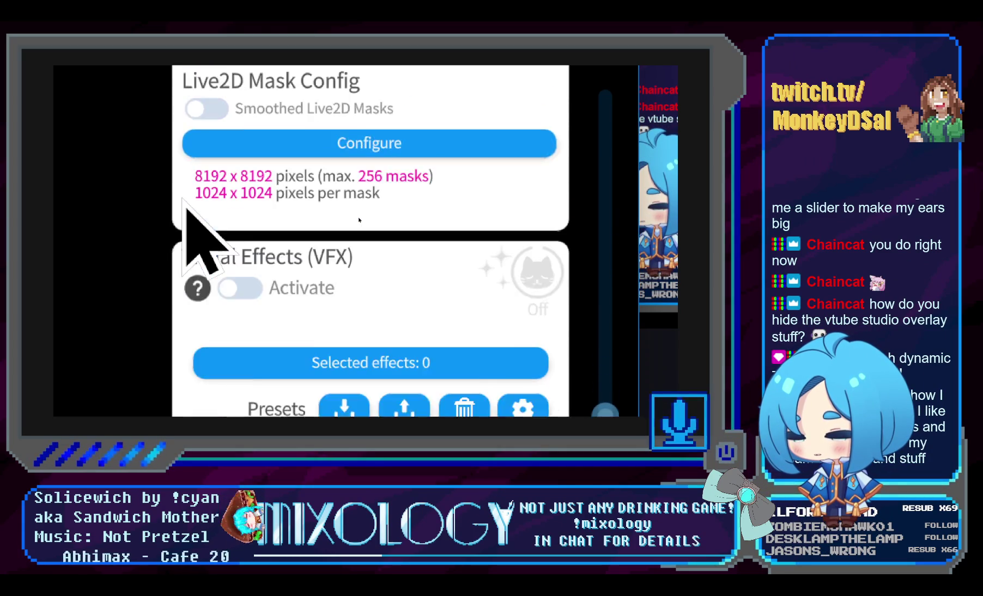
scroll(183, 230, "down", 1)
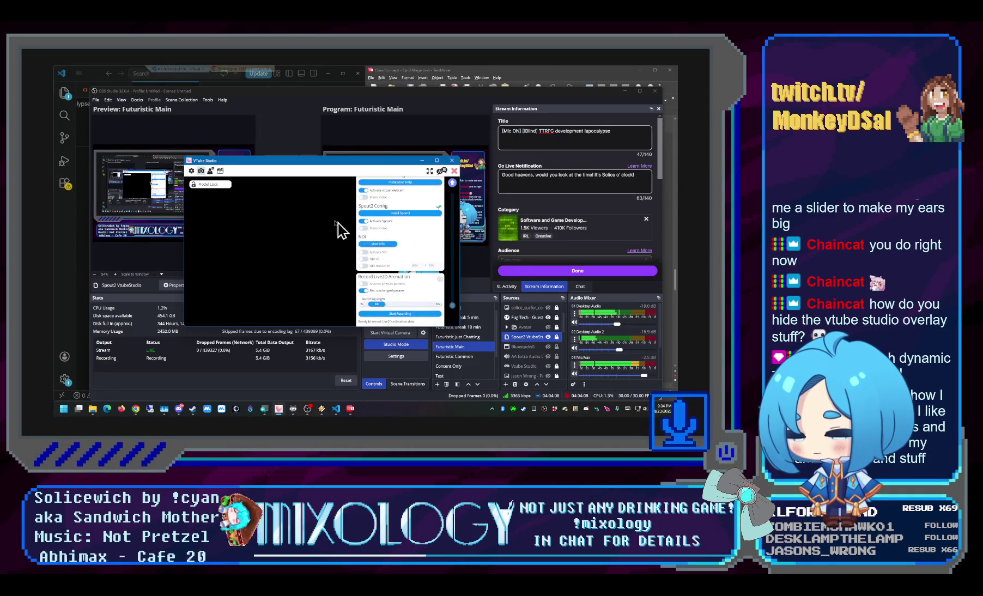
Close VTube Studio's settings and bring the cardmage.htm editor forward
left_click(455, 171)
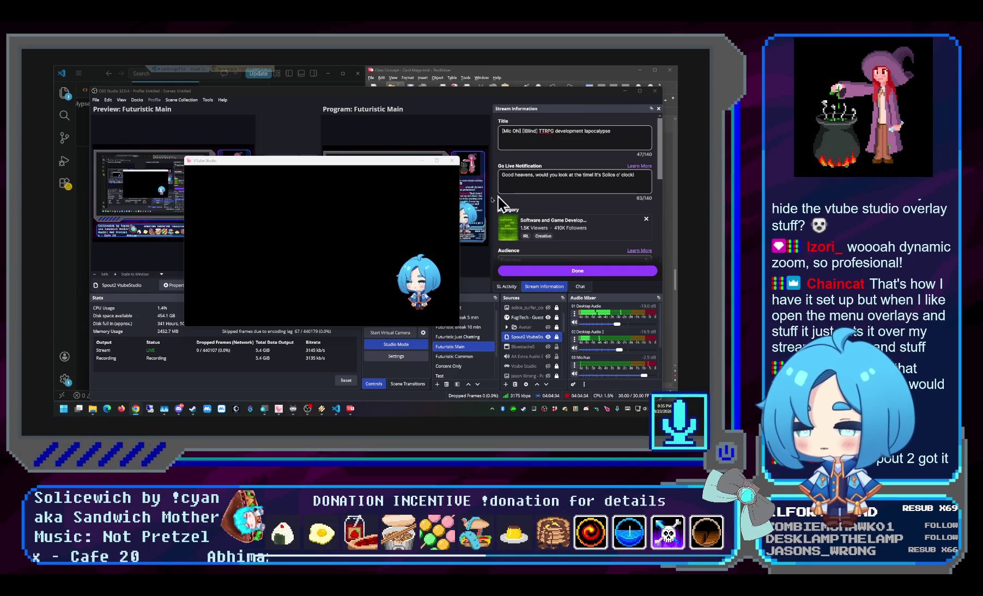
left_click(66, 292)
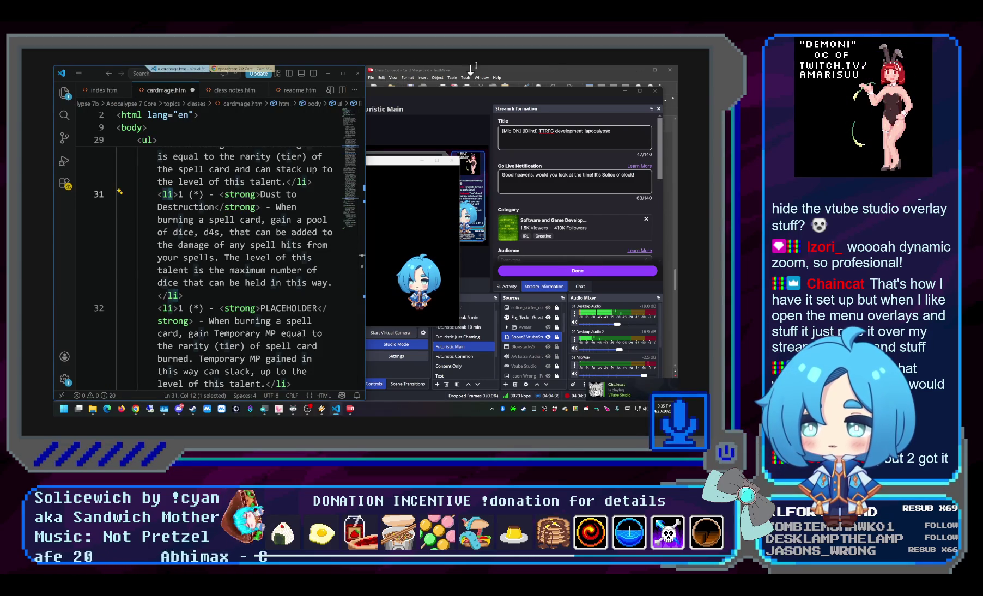
Add ' up to one per hit' after 'your spells,' and delete 'in this way' from Dust to Destruction
left_click(463, 74)
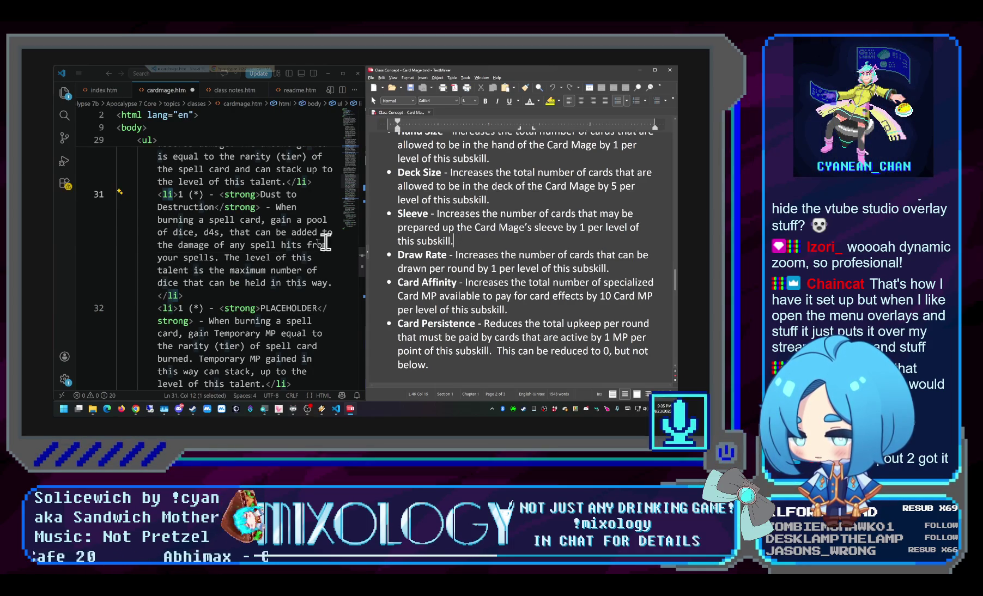
left_click(216, 259)
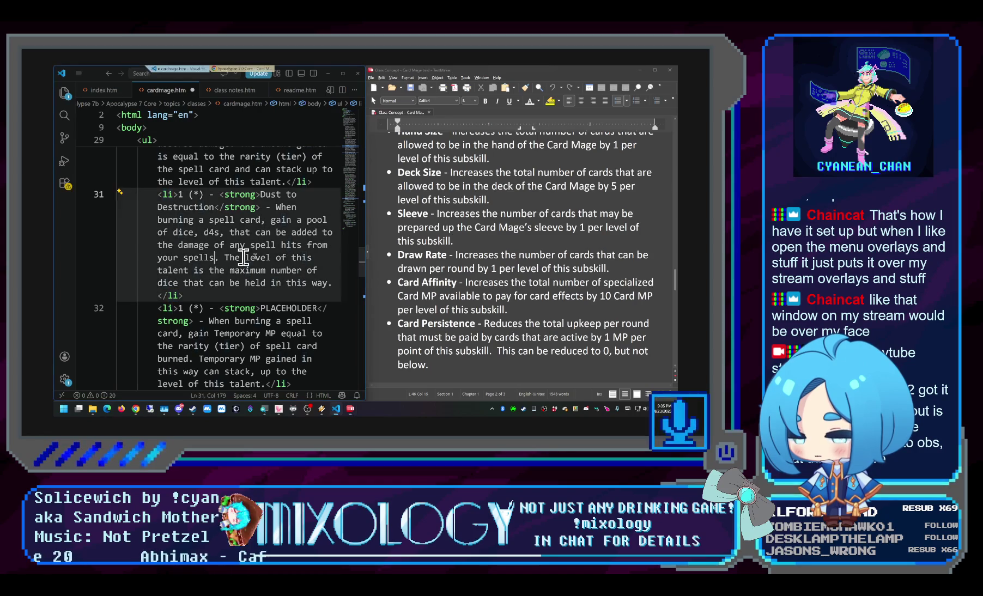
type(",up to one per hit")
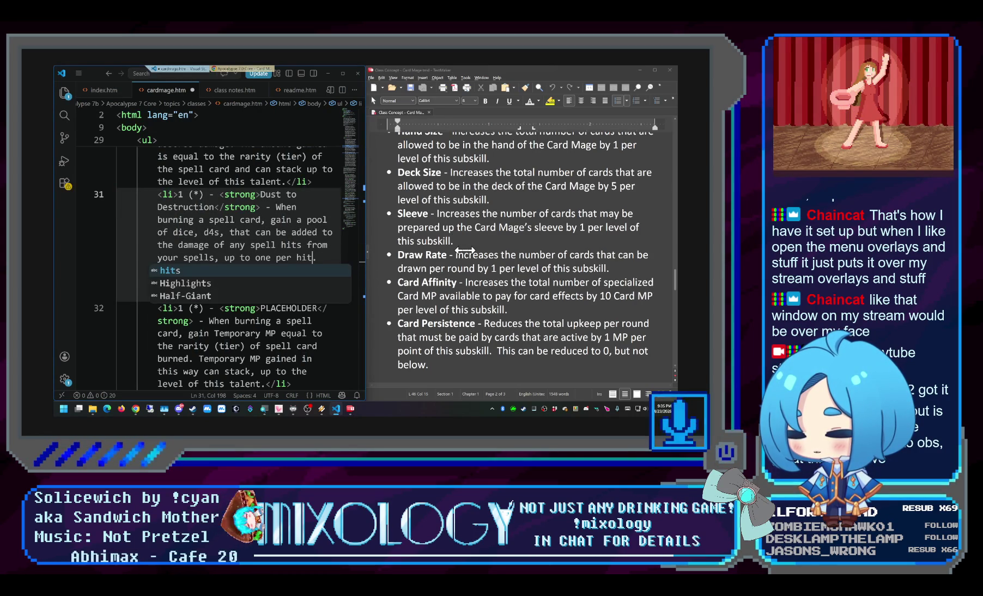
type("The level of this talent is the maximum number of dice that can be held in this way.")
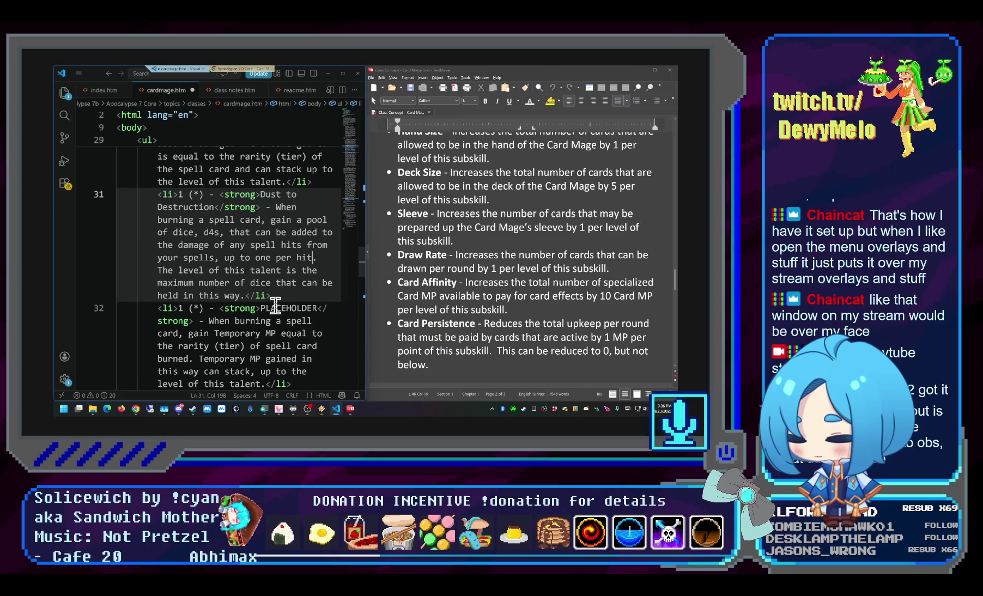
left_click_drag(240, 296, 183, 296)
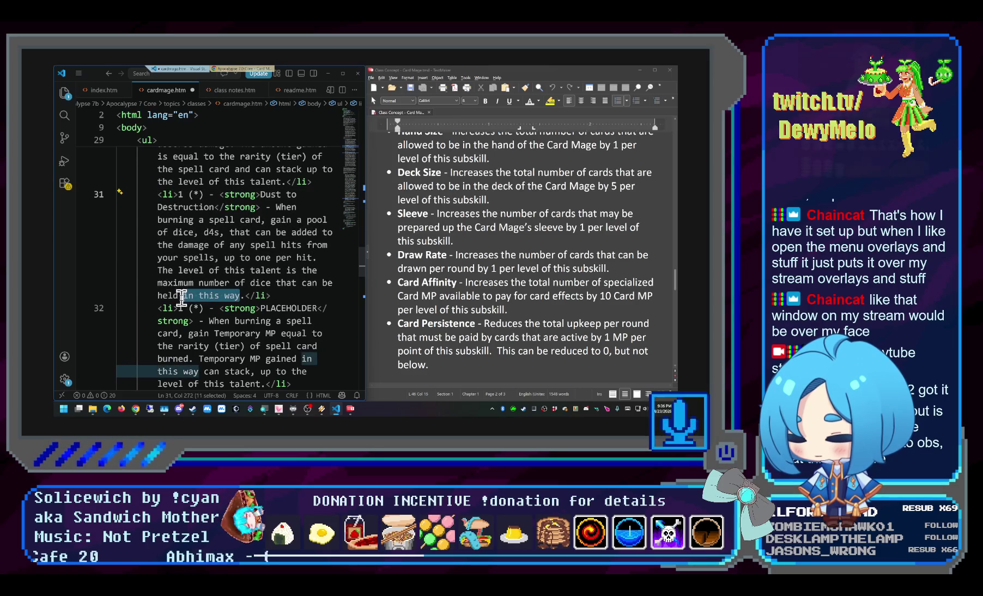
key("BackSpace")
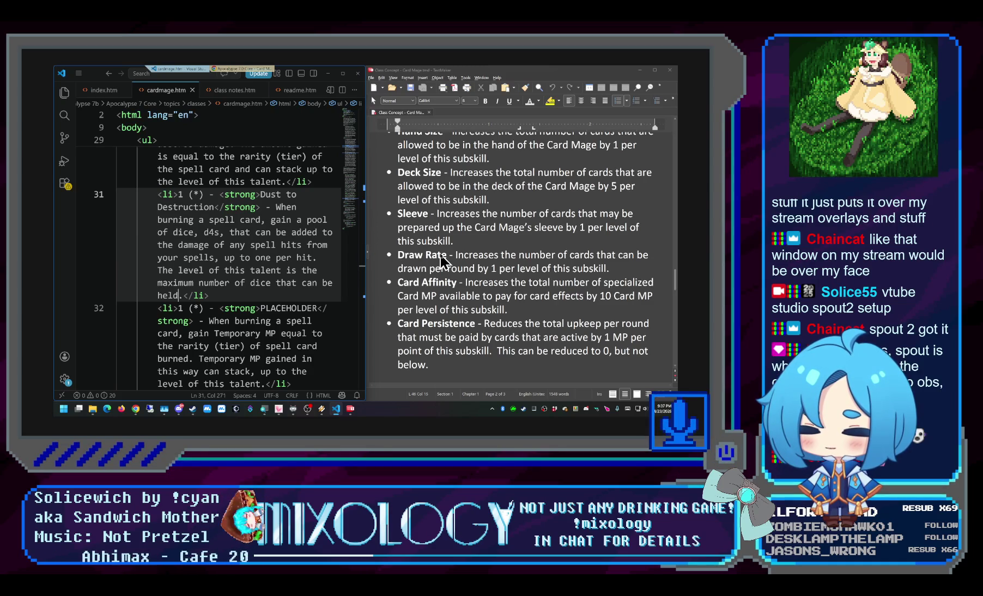
scroll(444, 260, "down", 2)
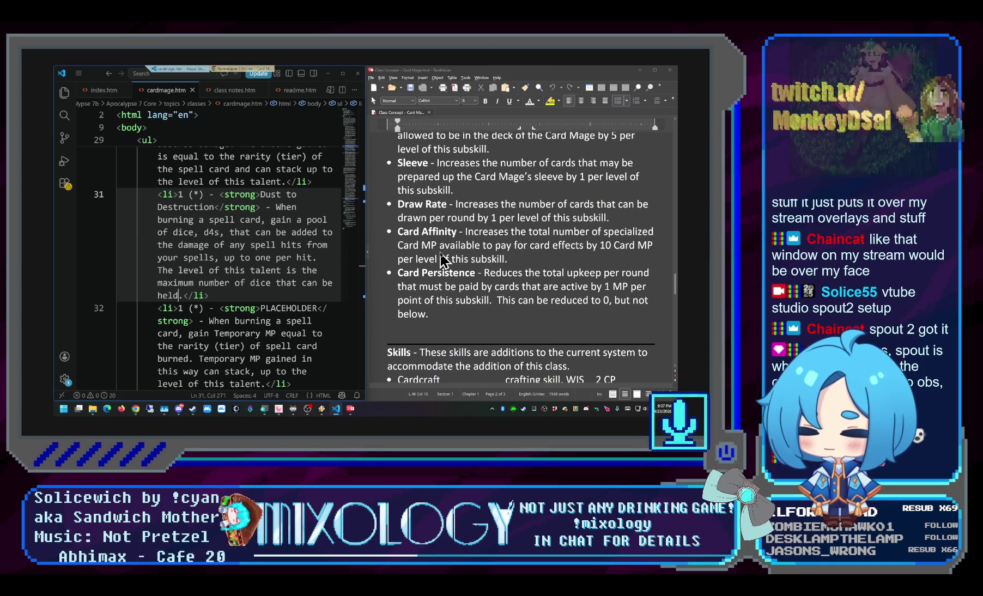
scroll(443, 261, "up", 3)
Review the rendered Dust to Destruction talent and Card Mage Exclusive Skills in Chrome, then return to the source
left_click(226, 296)
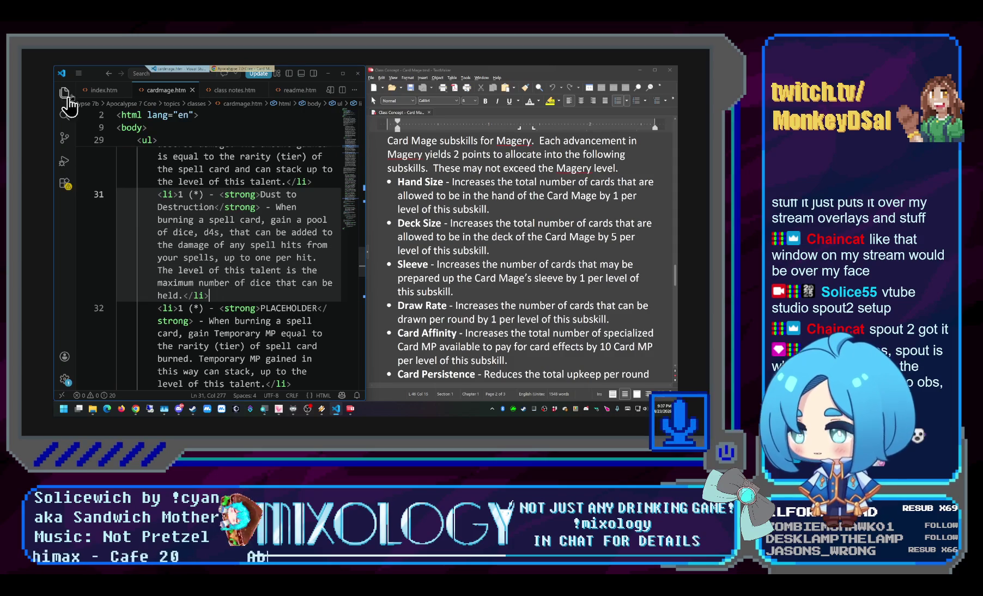
left_click(217, 71)
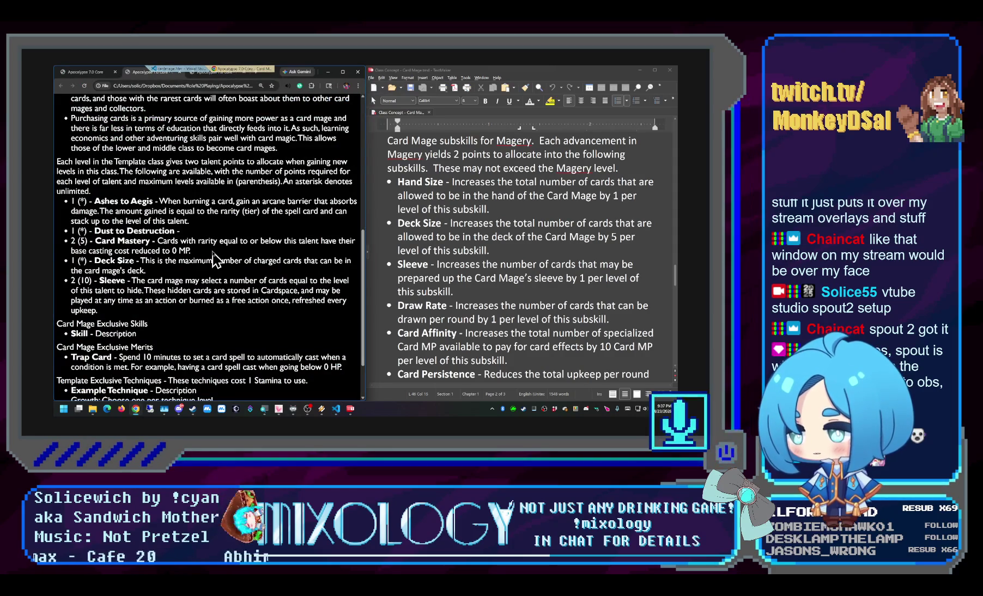
scroll(112, 231, "up", 3, "ctrl")
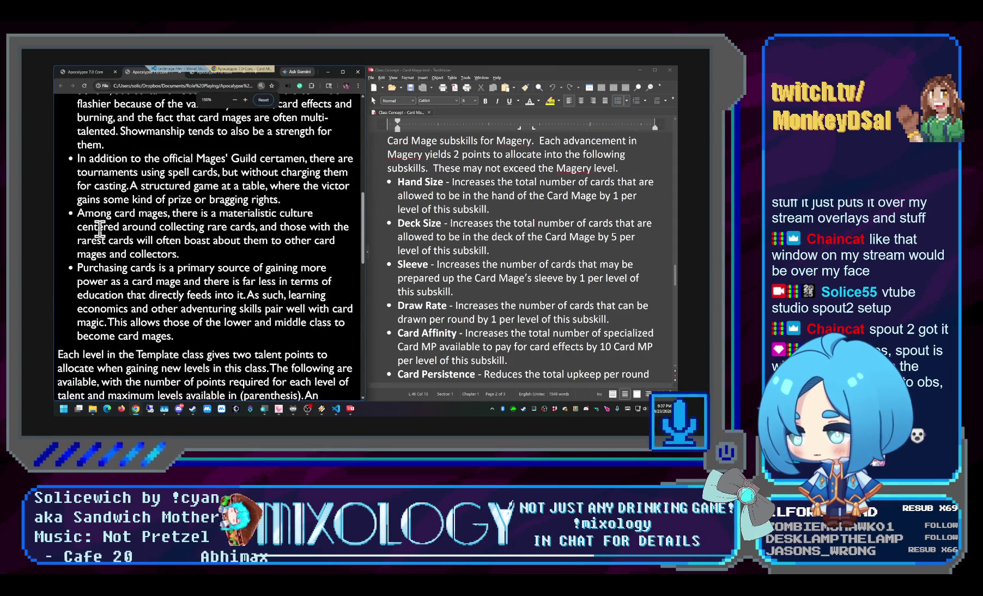
scroll(132, 230, "down", 2)
scroll(132, 231, "down", 2)
scroll(132, 231, "down", 2)
scroll(133, 233, "down", 2)
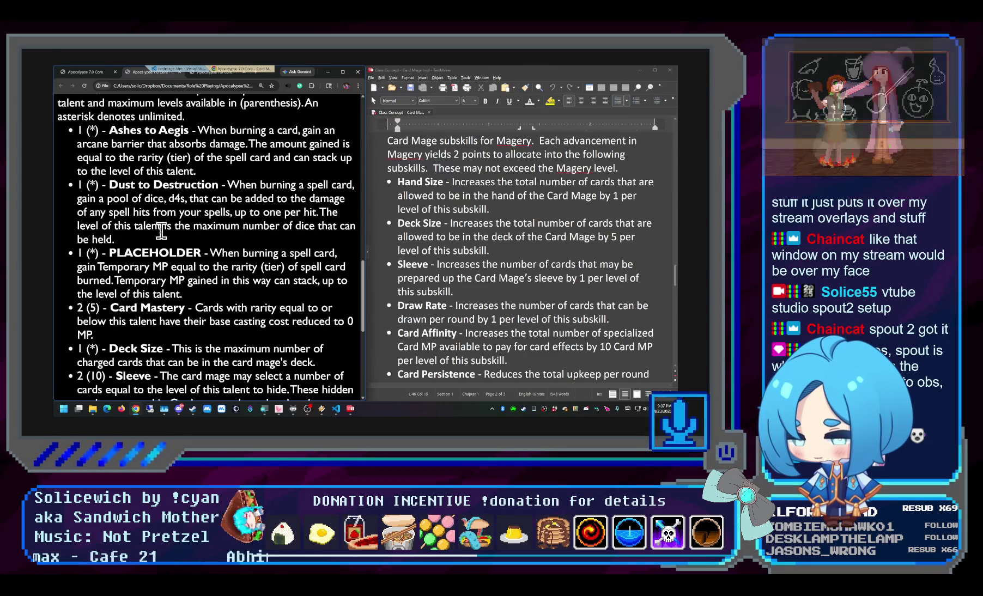
left_click_drag(114, 241, 111, 188)
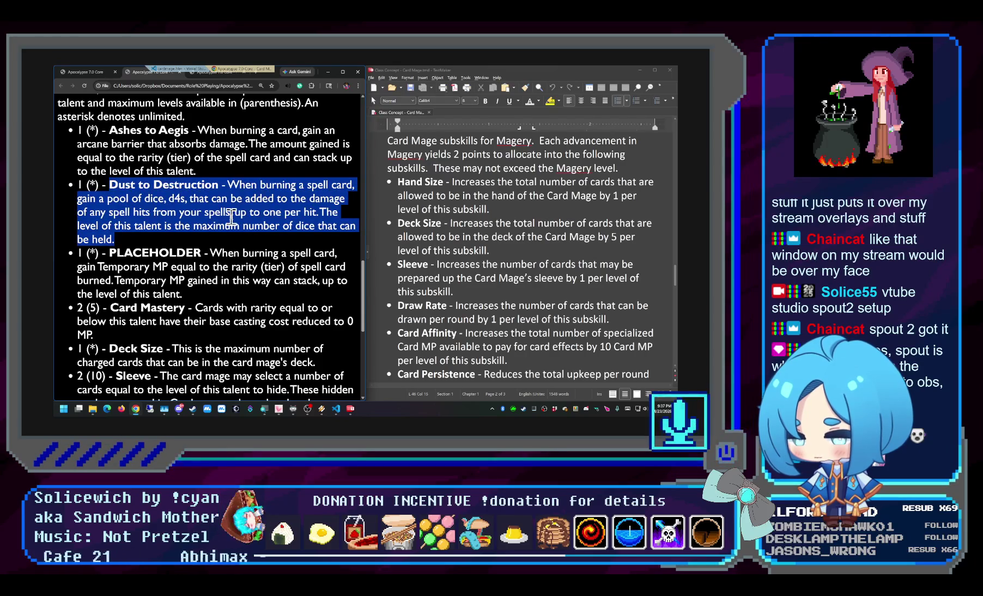
left_click(264, 230)
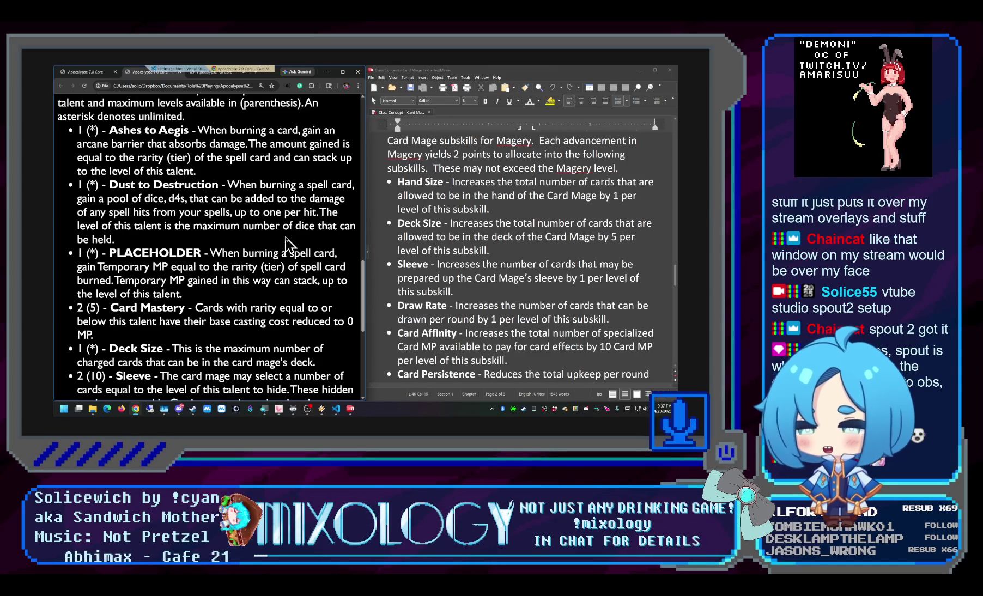
scroll(297, 282, "down", 1)
scroll(297, 281, "down", 3)
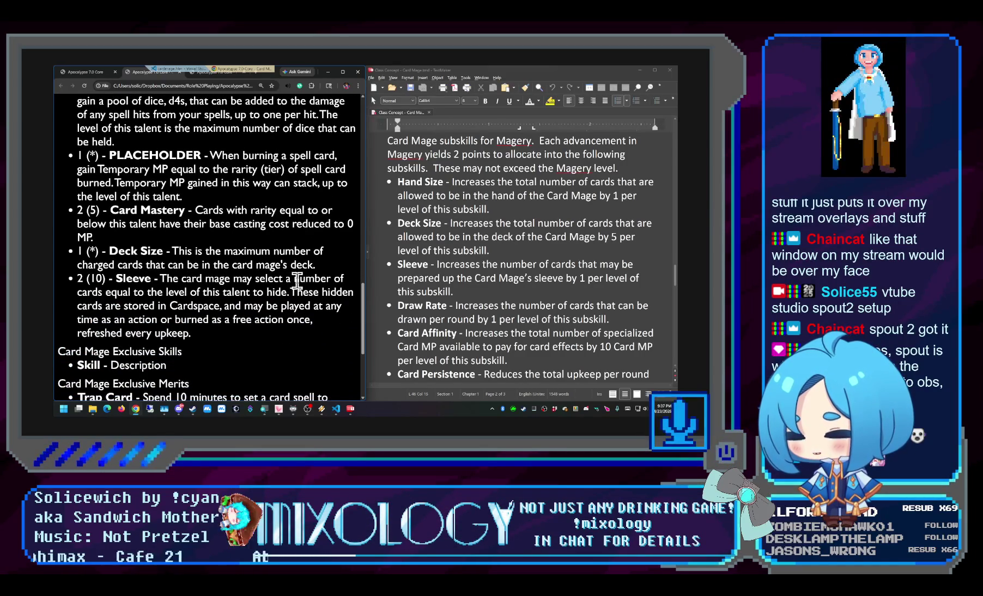
scroll(297, 282, "down", 1)
scroll(297, 281, "down", 1)
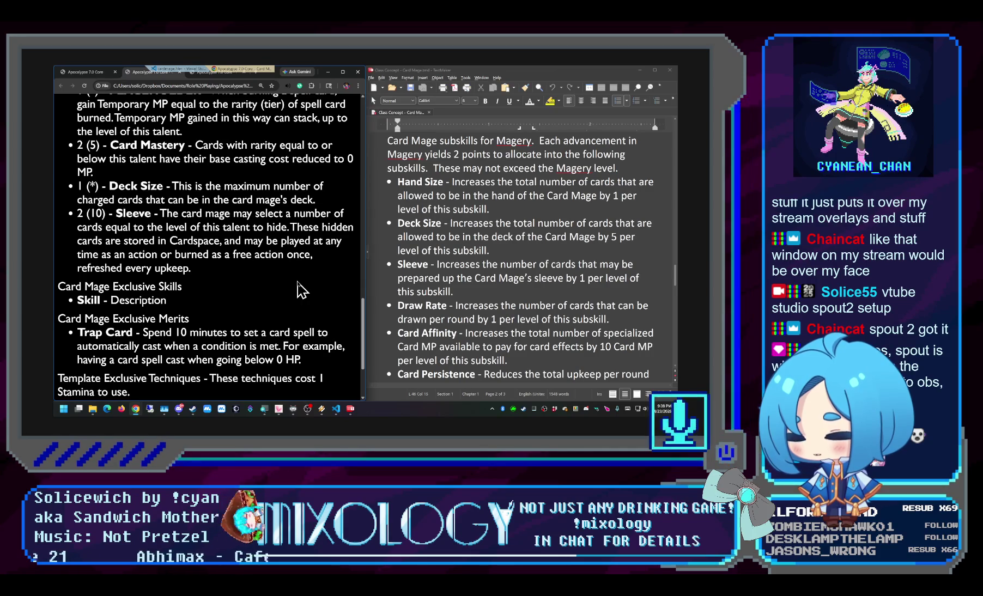
scroll(300, 291, "down", 3)
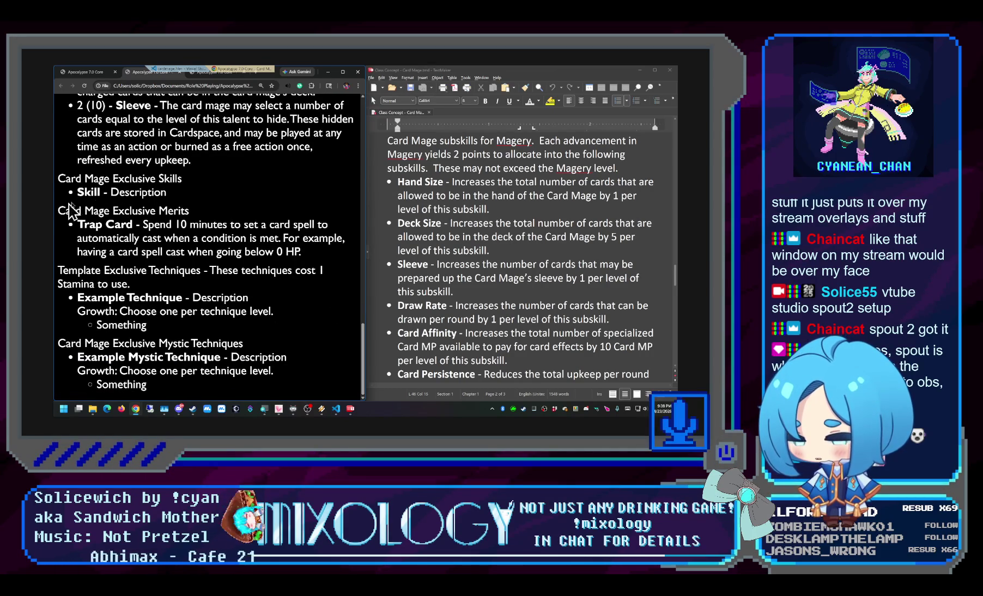
left_click_drag(187, 198, 58, 175)
left_click(229, 201)
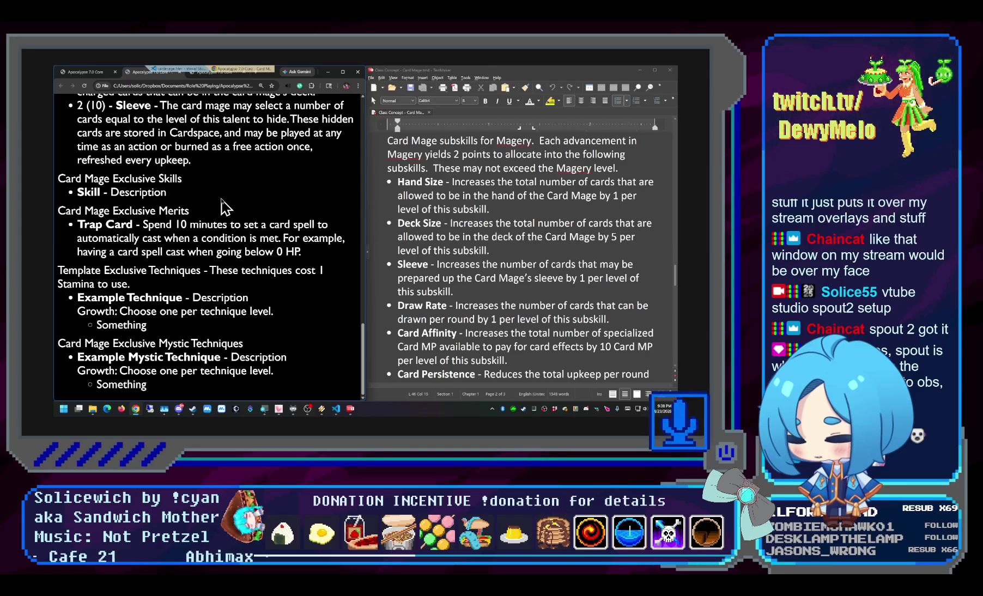
key("alt+Tab")
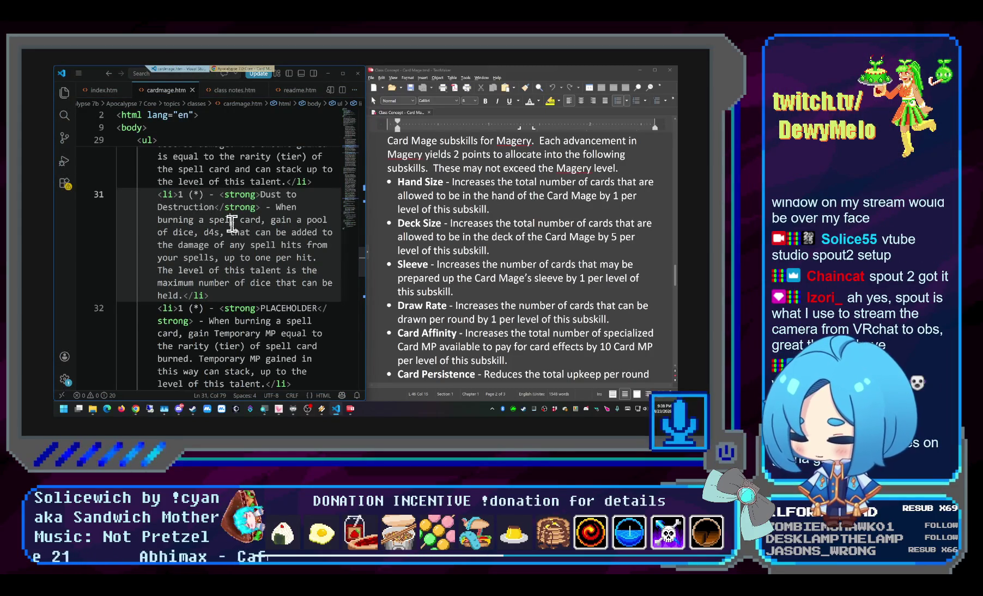
Search for 'template' and replace the remaining 'Template' words on lines 45 and 28
key("ctrl+f")
type("template")
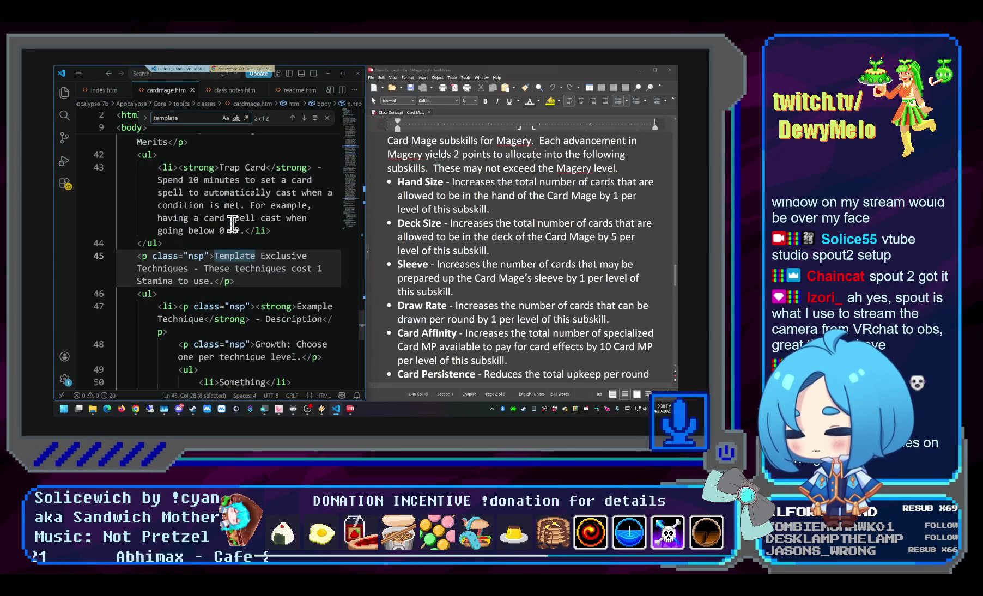
double_click(235, 256)
type("Card Mag")
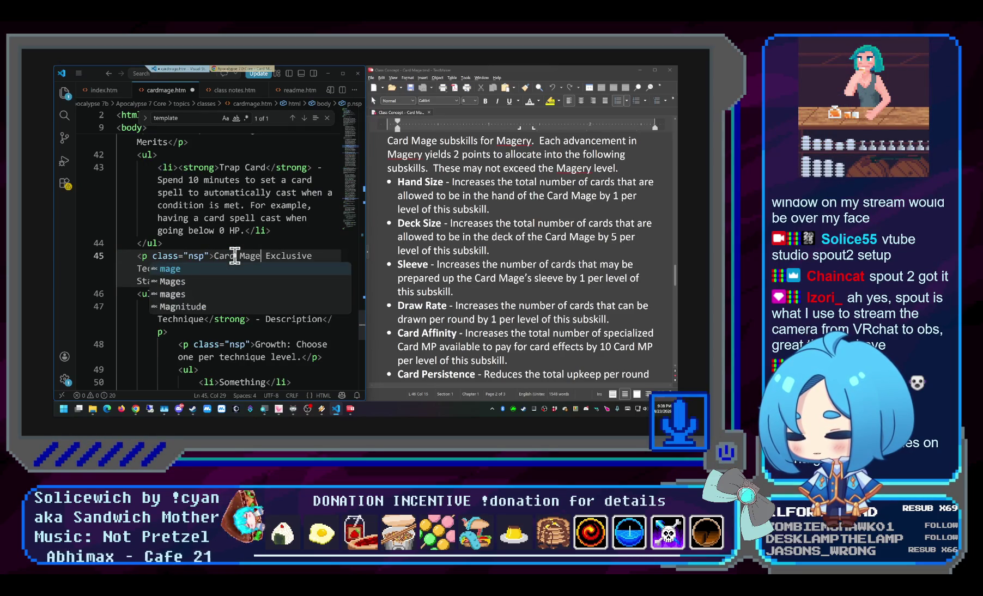
type("e")
key("F3")
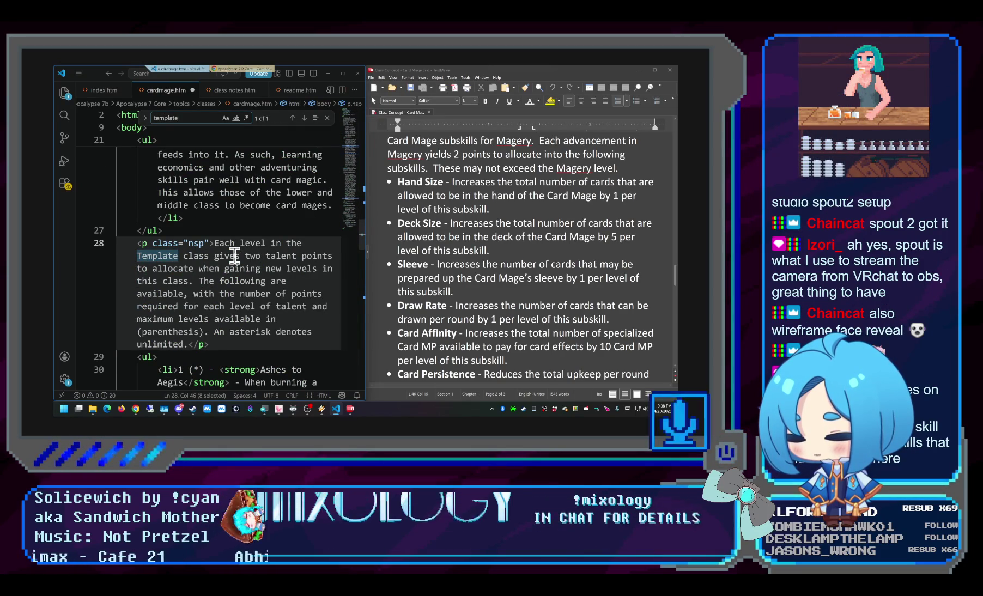
double_click(159, 257)
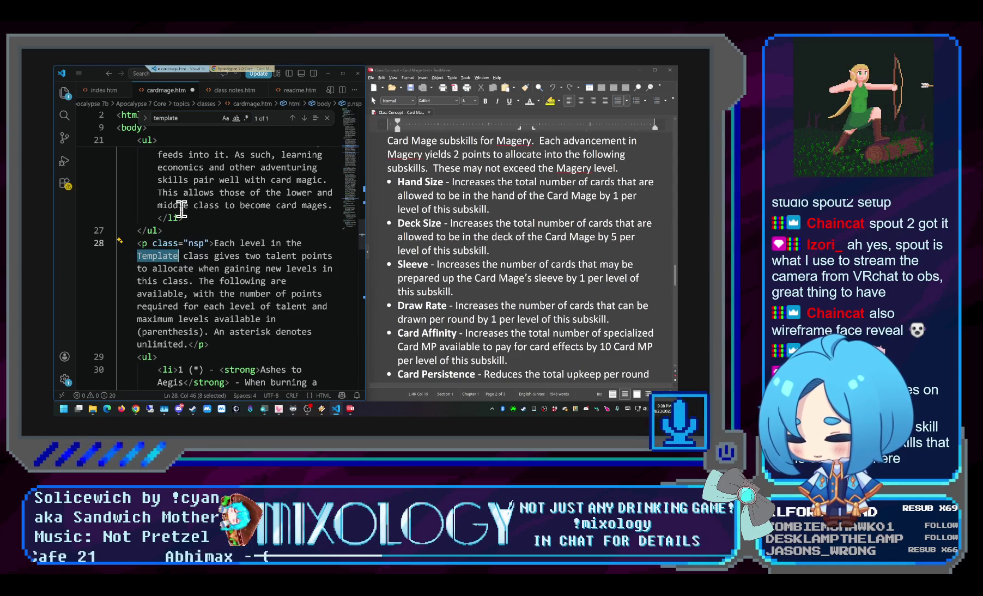
type("card mage")
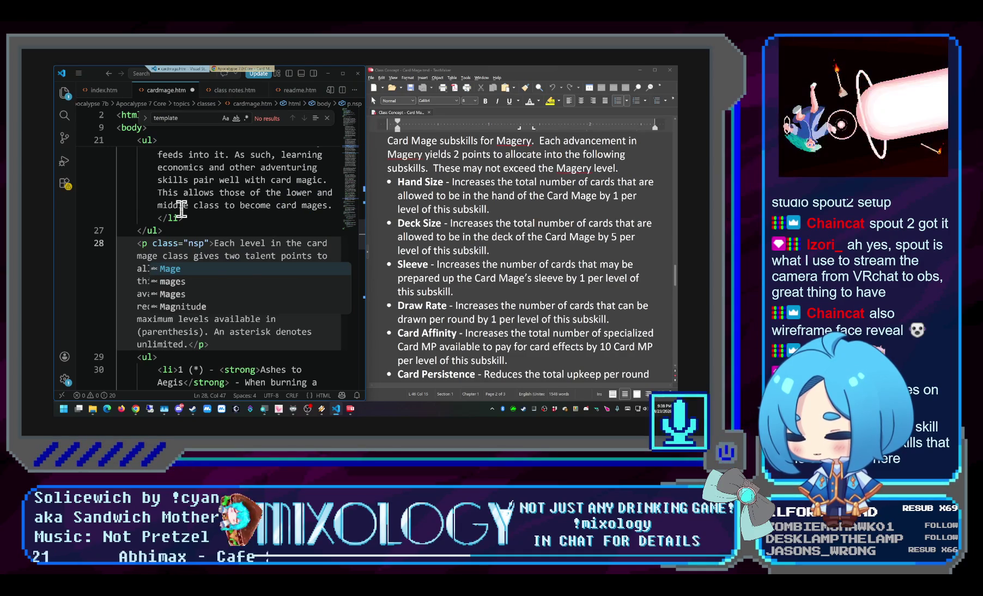
key("Escape")
Search again to confirm no matches remain, then close the Find widget
key("ctrl+f")
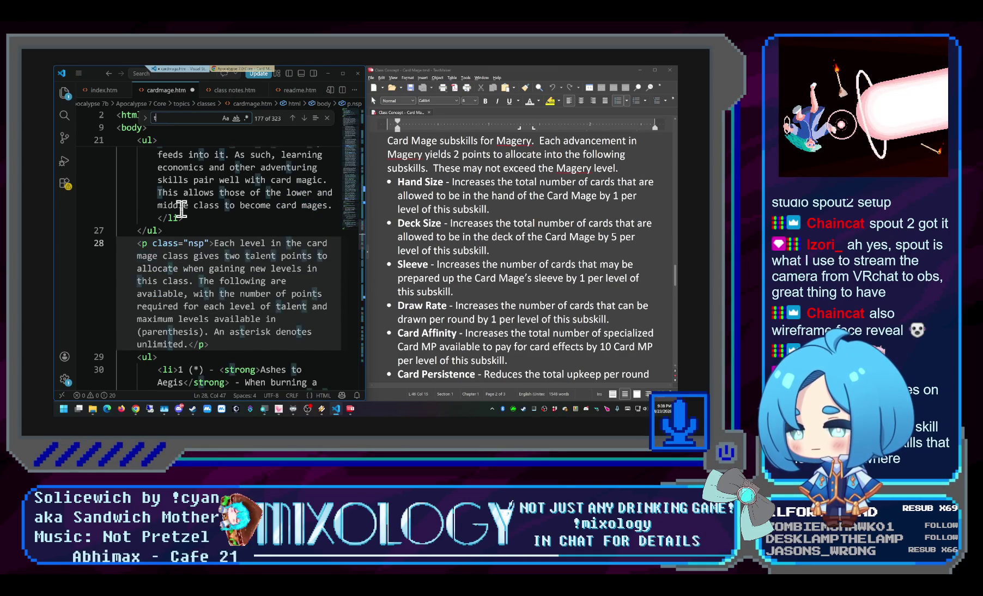
type("template")
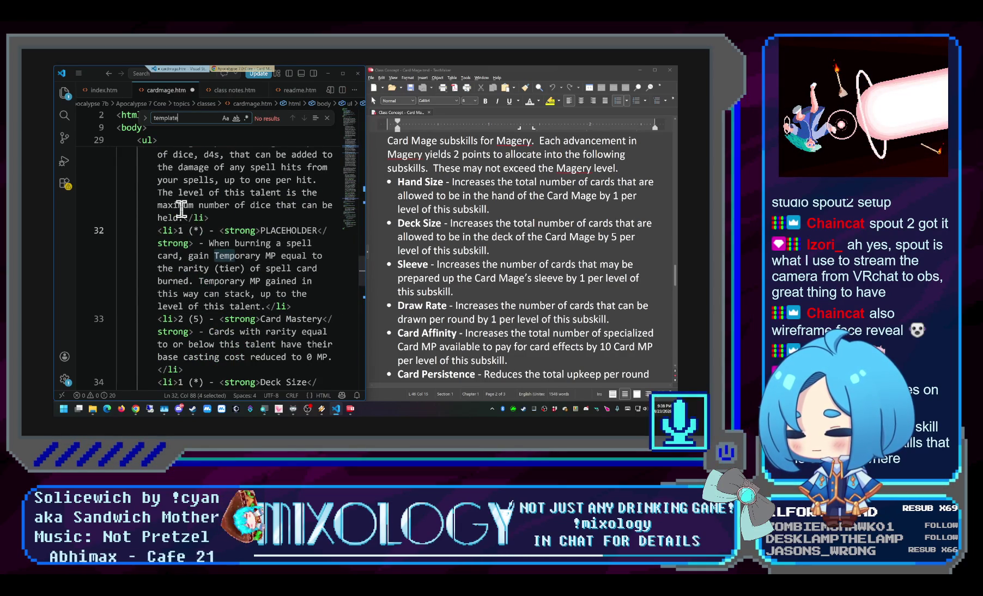
key("Escape")
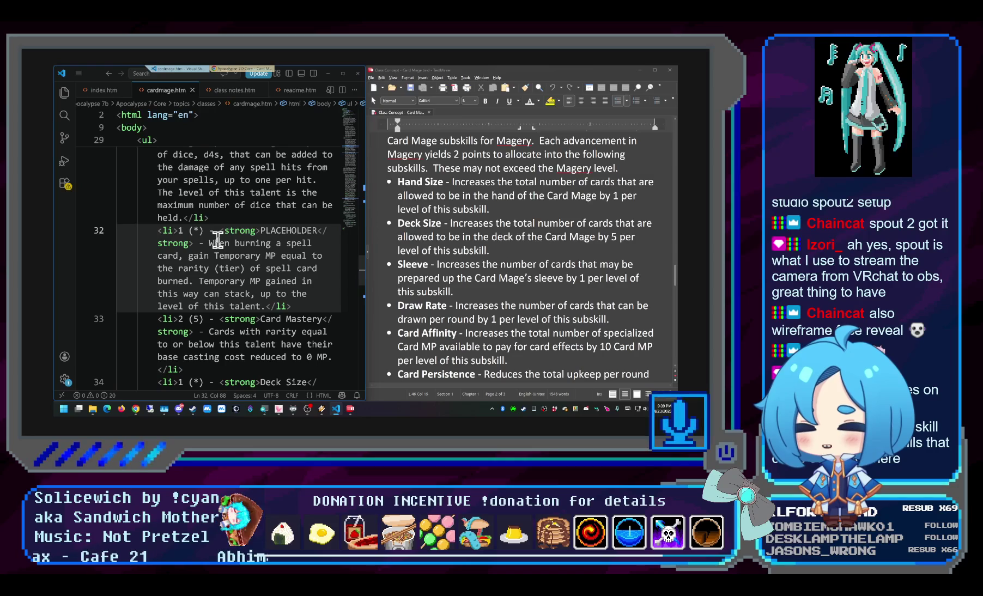
key("BackSpace")
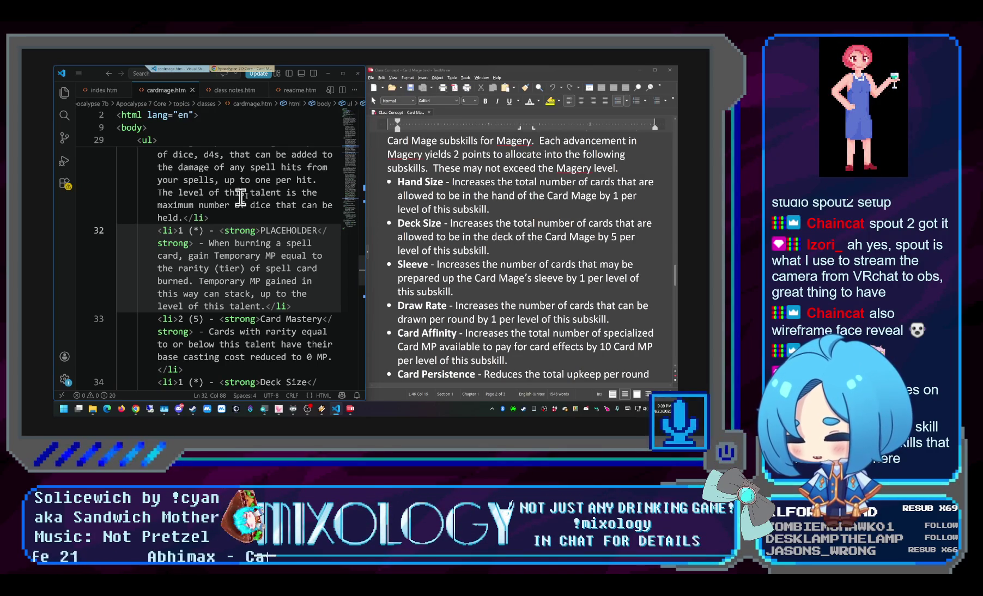
left_click(272, 217)
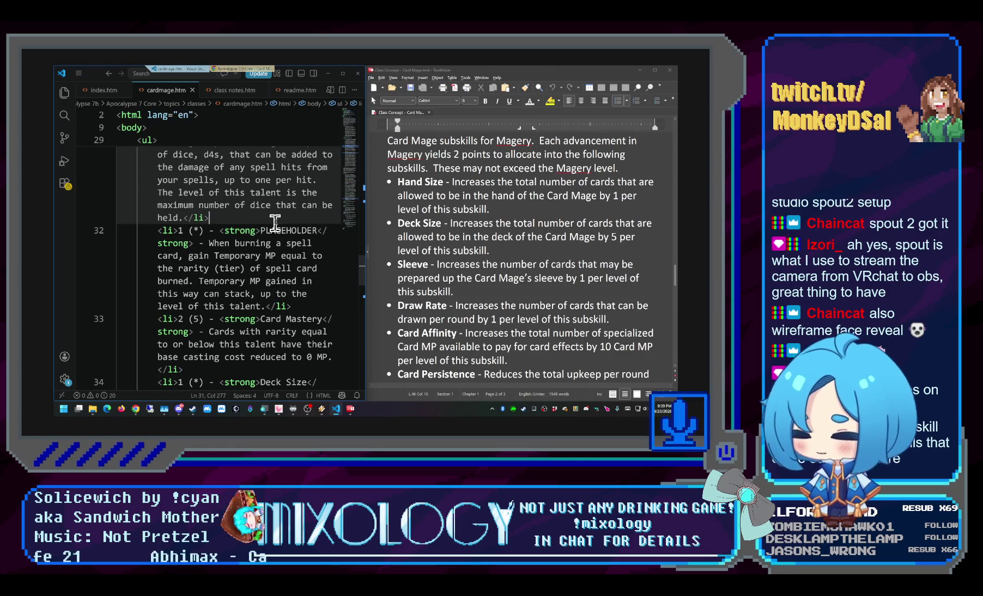
scroll(284, 203, "up", 1)
scroll(296, 215, "up", 1)
scroll(307, 228, "up", 1)
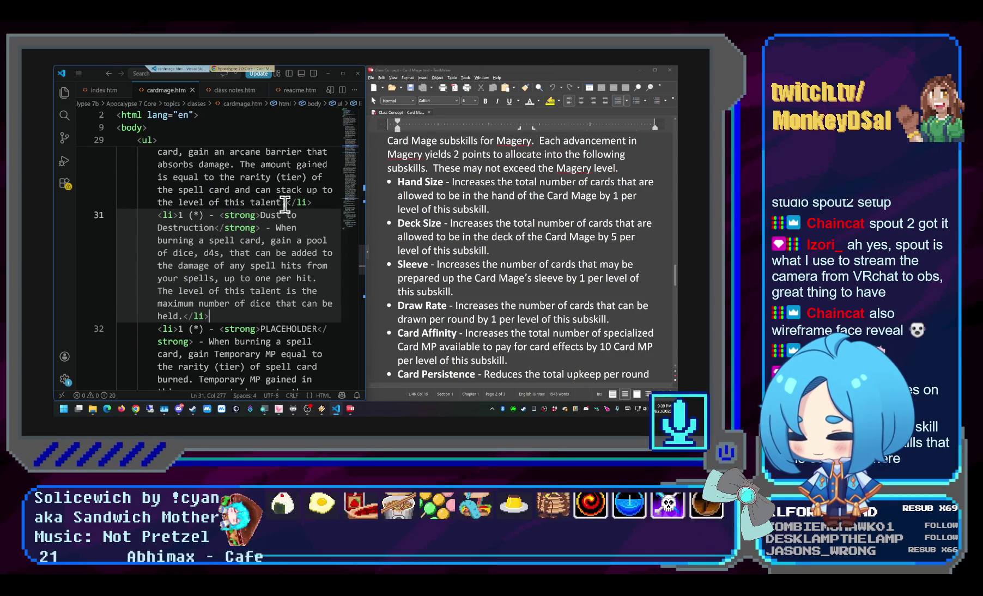
left_click(307, 229)
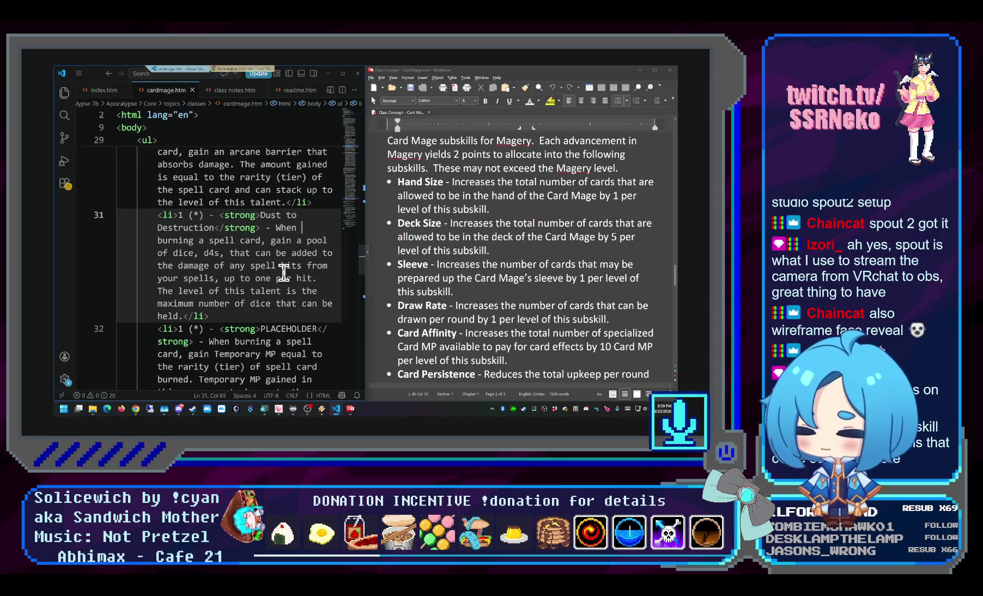
scroll(298, 264, "up", 2)
scroll(283, 274, "up", 1)
scroll(283, 274, "up", 2)
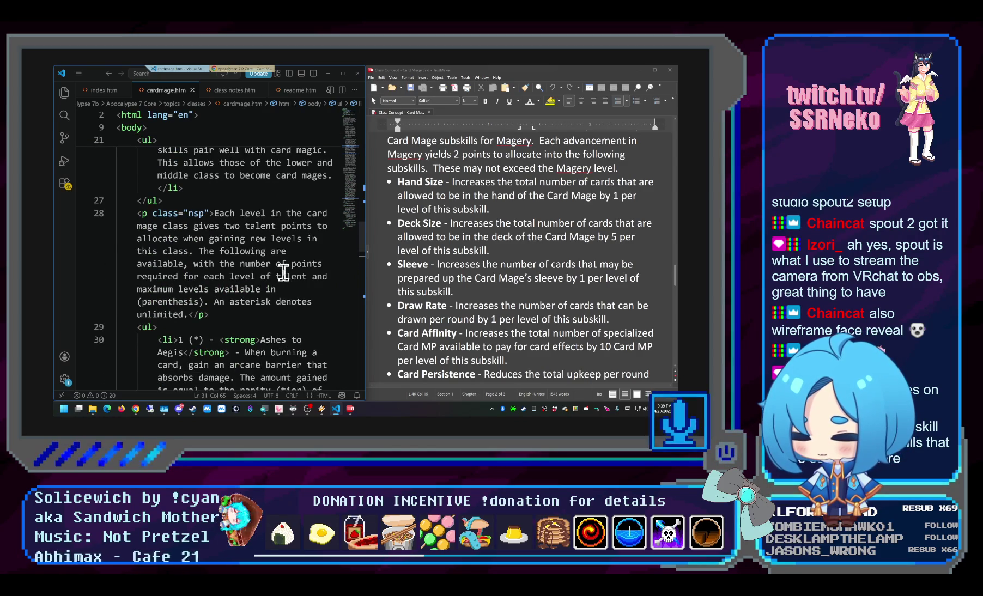
scroll(283, 270, "up", 1)
scroll(284, 271, "up", 1)
scroll(283, 270, "up", 1)
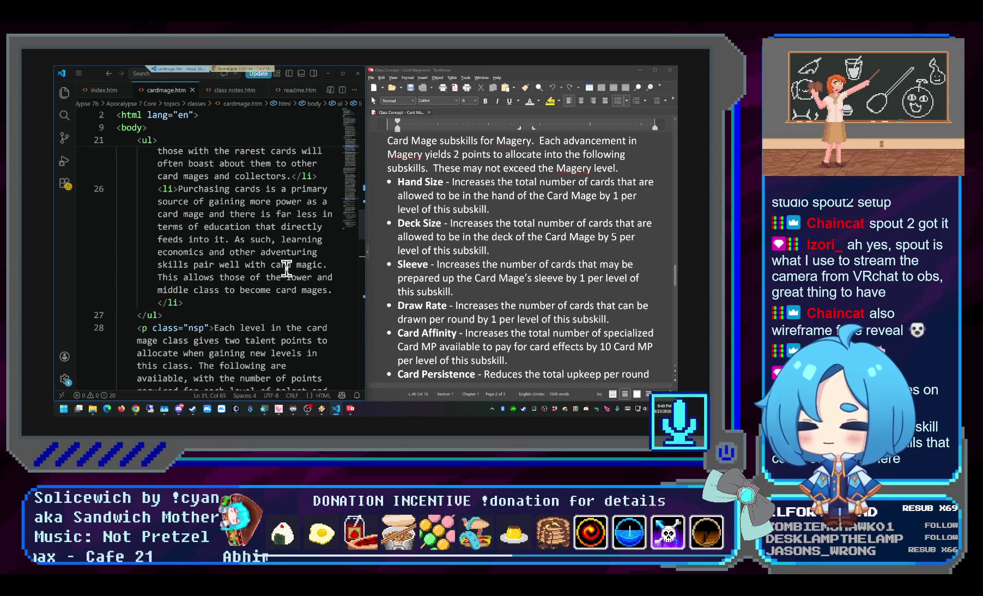
scroll(286, 269, "up", 2)
scroll(285, 267, "up", 2)
scroll(286, 267, "up", 2)
scroll(287, 267, "up", 2)
scroll(288, 265, "up", 1)
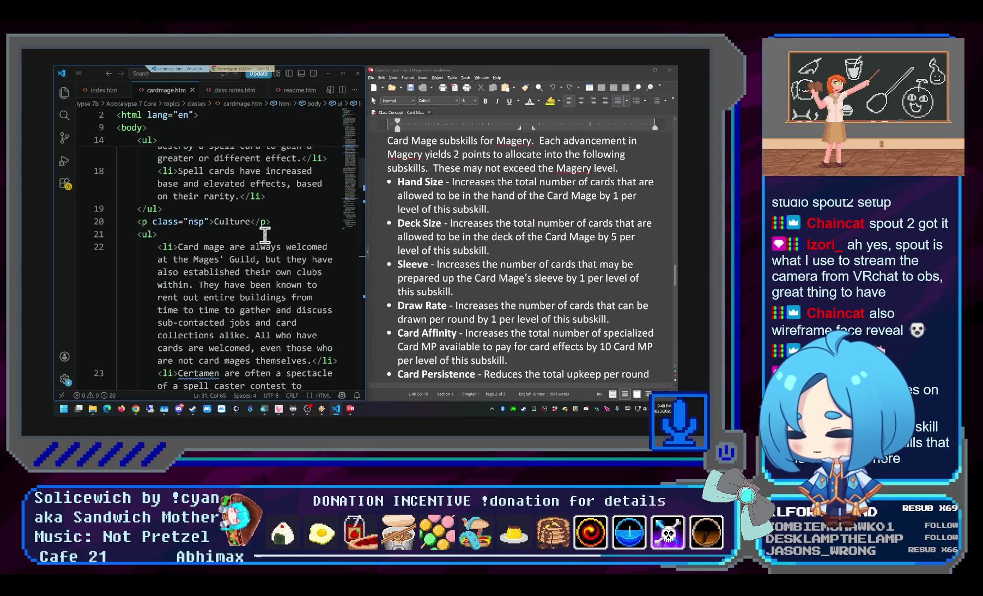
scroll(277, 254, "down", 3)
scroll(294, 269, "down", 2)
scroll(294, 269, "down", 1)
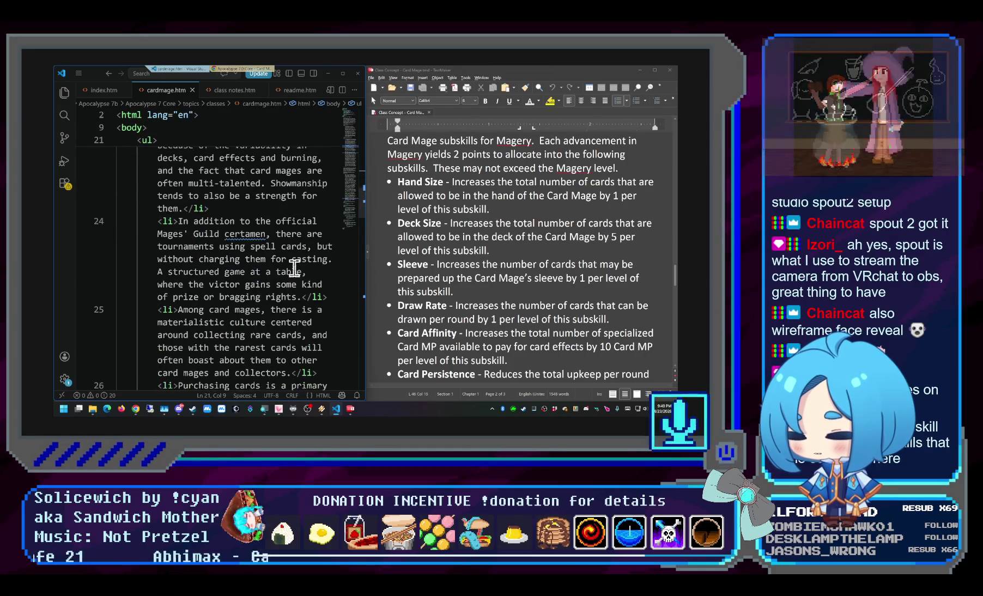
scroll(293, 269, "down", 1)
scroll(295, 269, "down", 2)
scroll(294, 269, "down", 1)
scroll(295, 270, "down", 2)
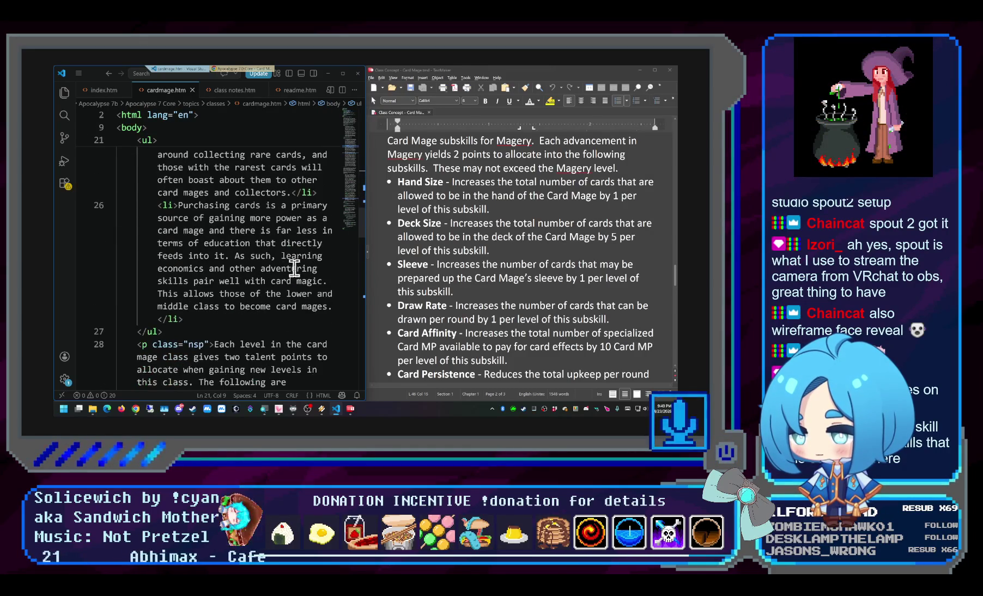
scroll(295, 269, "down", 2)
scroll(295, 269, "down", 1)
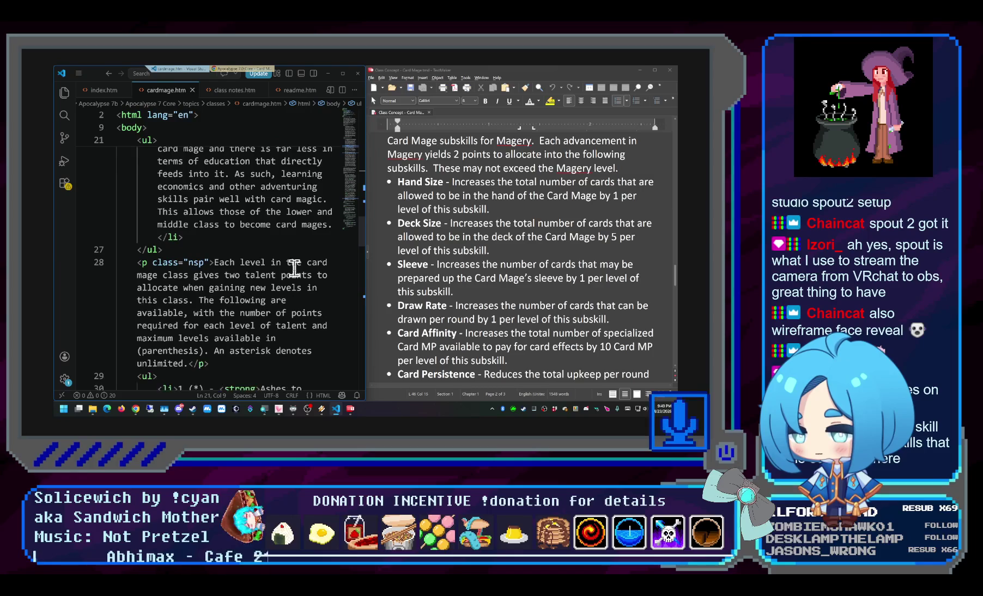
scroll(294, 269, "down", 1)
scroll(292, 264, "down", 2)
left_click(286, 291)
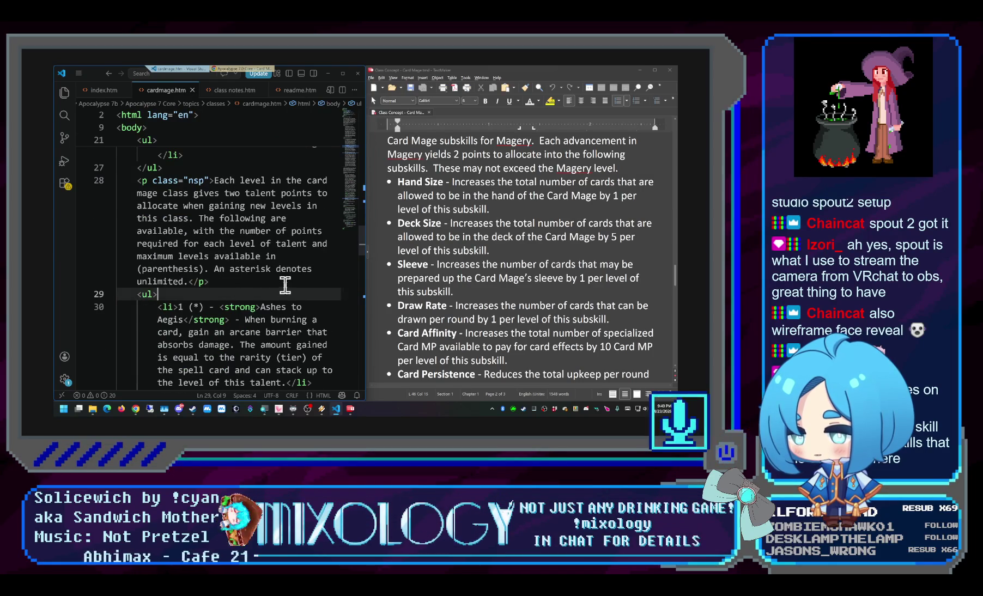
scroll(285, 285, "down", 2)
scroll(288, 282, "down", 2)
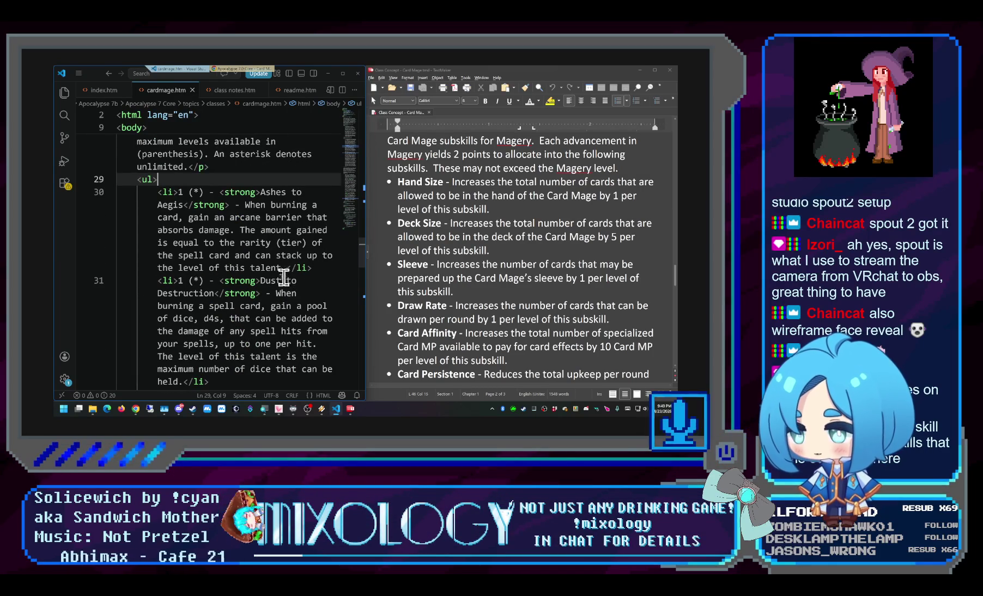
Switch to Chrome and review the rendered Card Mage page, highlighting the Deck Size talent entry
key("alt+Tab")
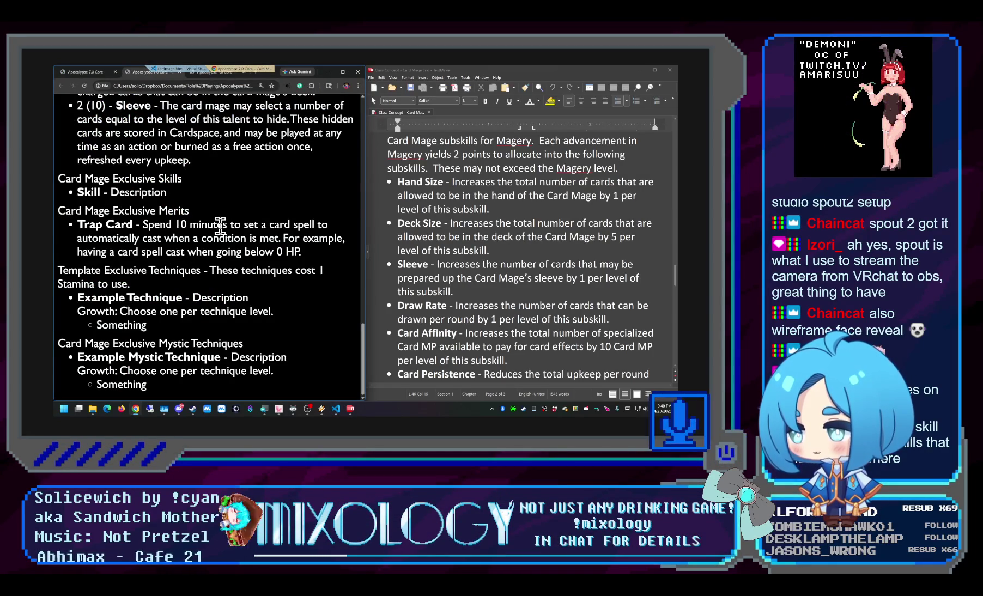
scroll(241, 266, "up", 1)
scroll(245, 270, "up", 2)
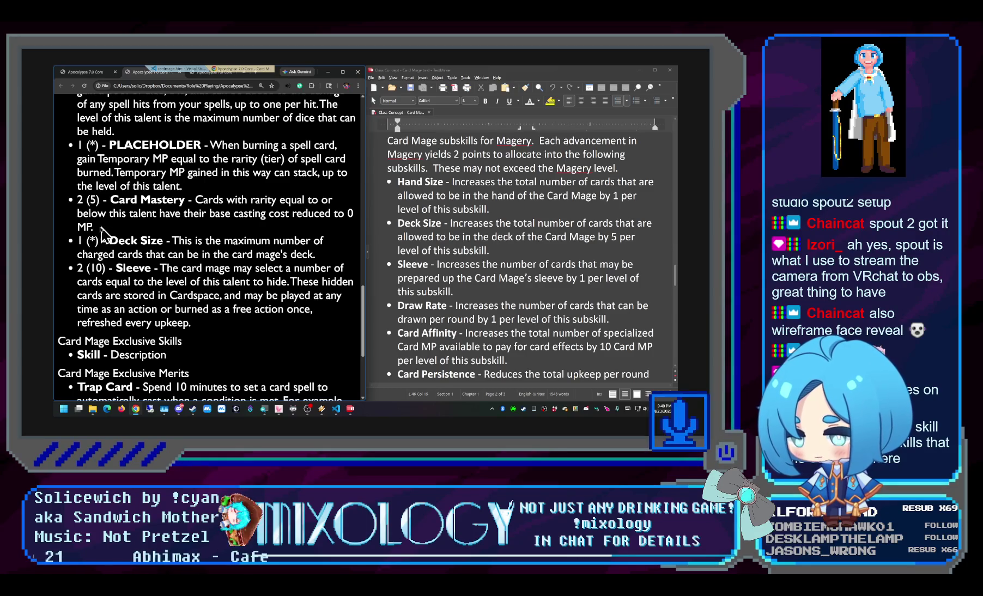
left_click_drag(86, 240, 185, 240)
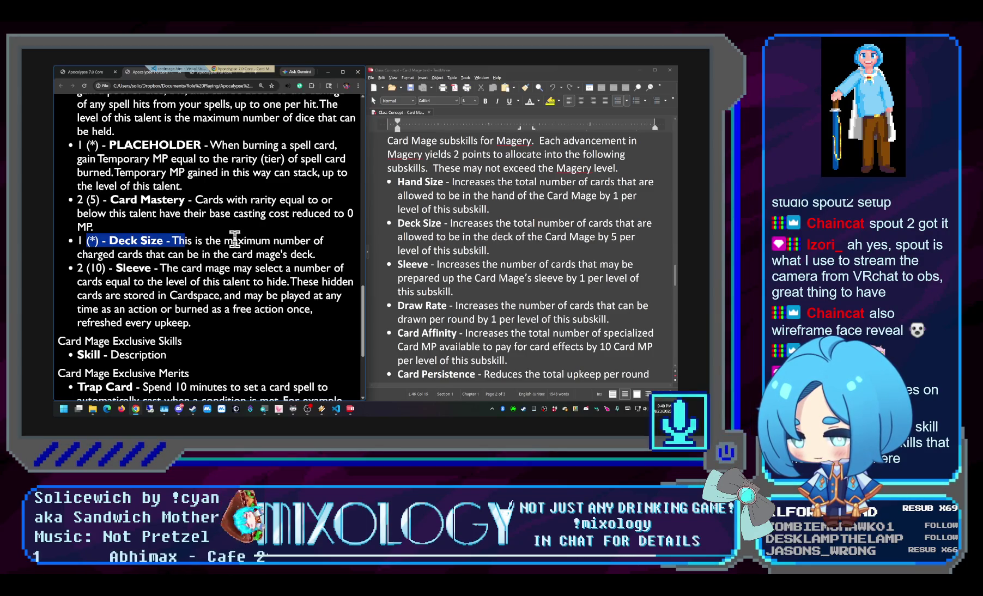
left_click(235, 239)
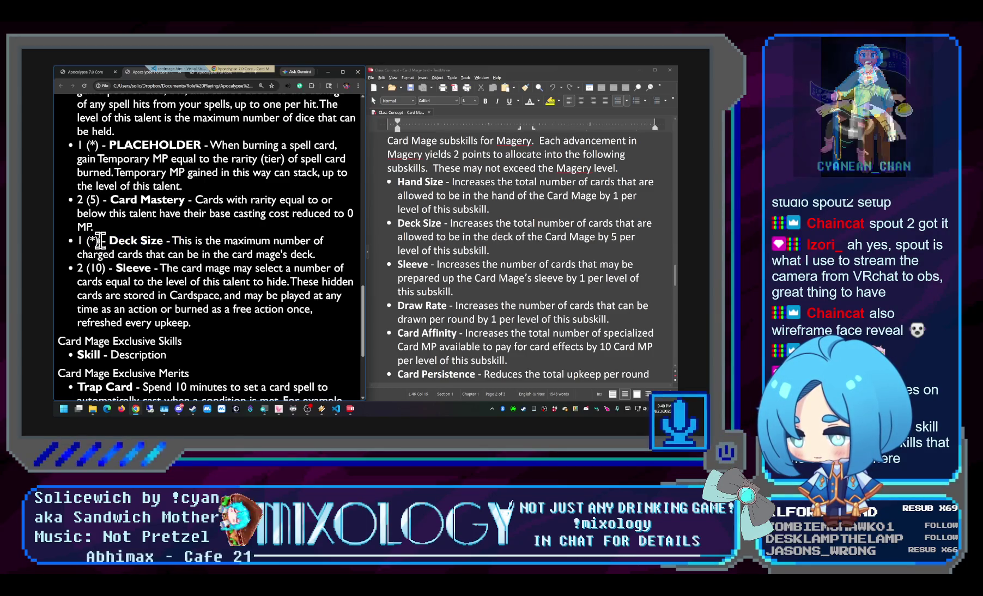
left_click_drag(88, 239, 261, 243)
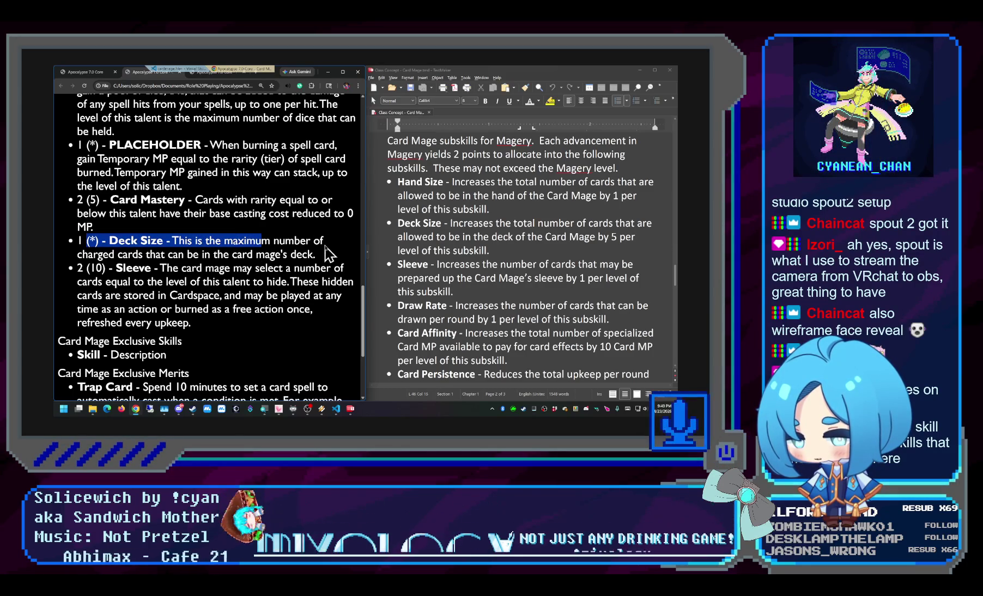
left_click(261, 243)
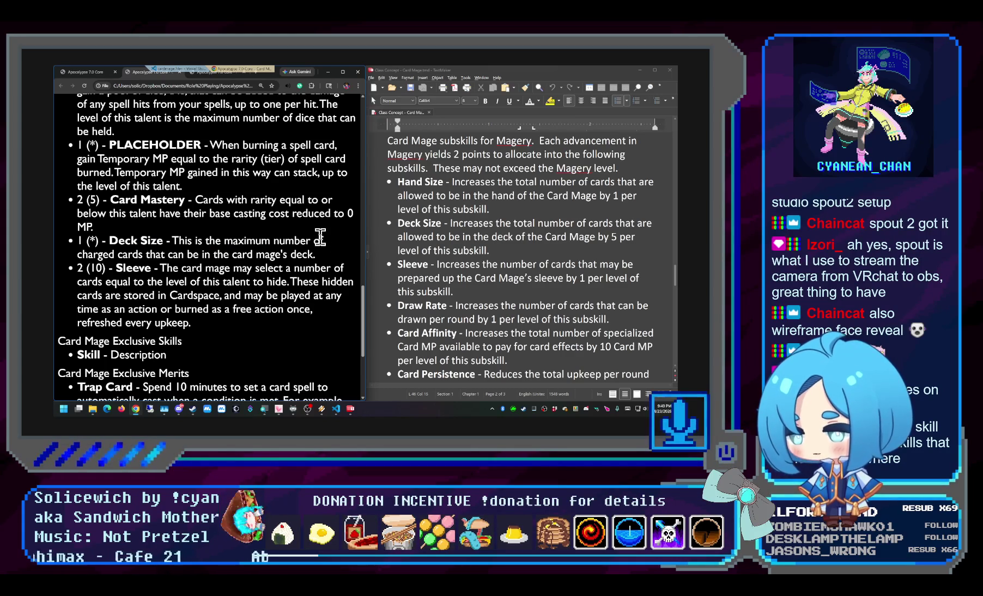
scroll(287, 265, "up", 1)
scroll(286, 269, "up", 2)
scroll(287, 268, "up", 1)
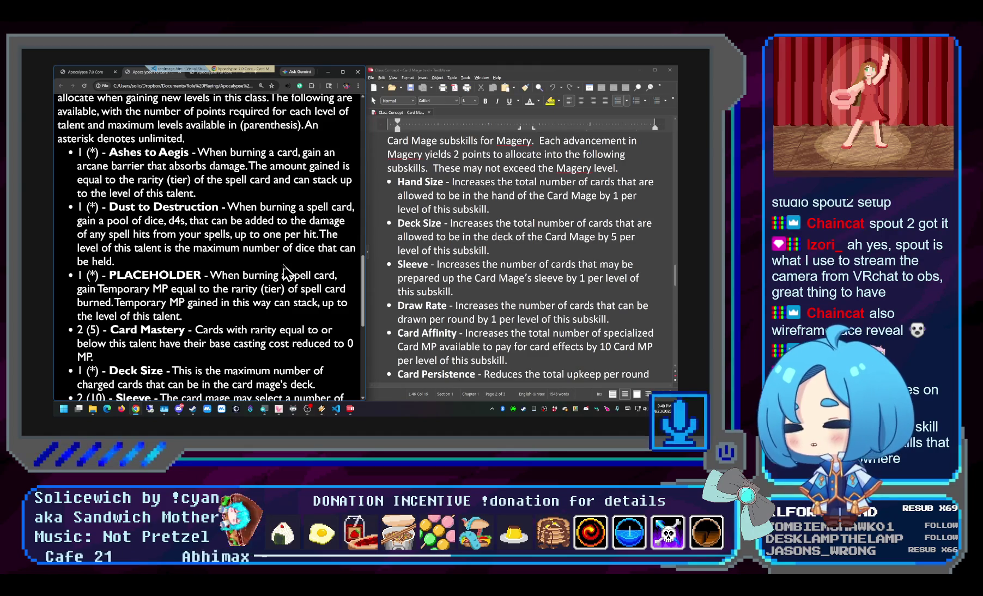
scroll(286, 271, "down", 3)
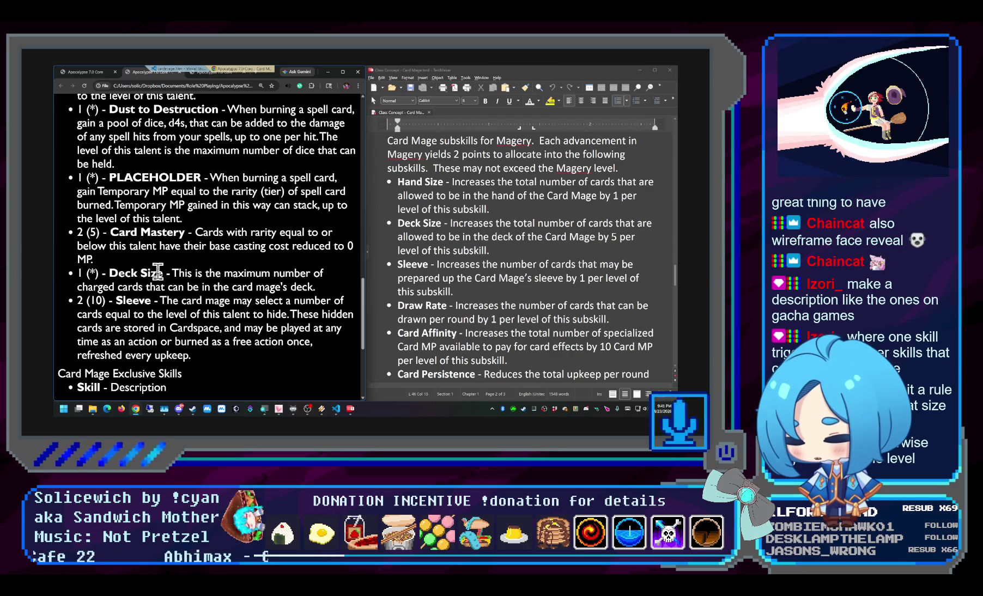
left_click_drag(160, 273, 116, 273)
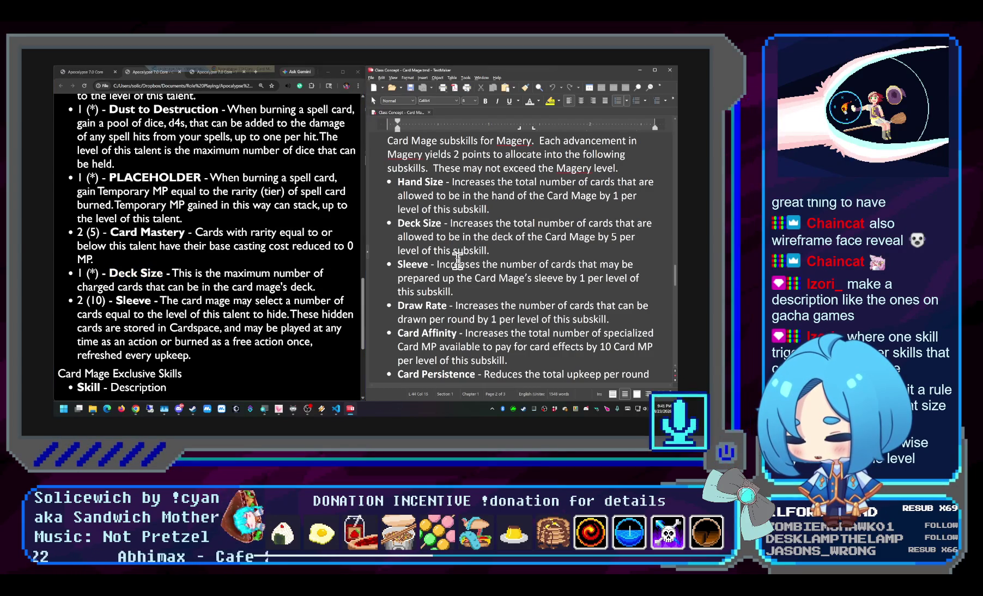
scroll(441, 231, "up", 1)
scroll(441, 231, "up", 2)
scroll(441, 231, "down", 2)
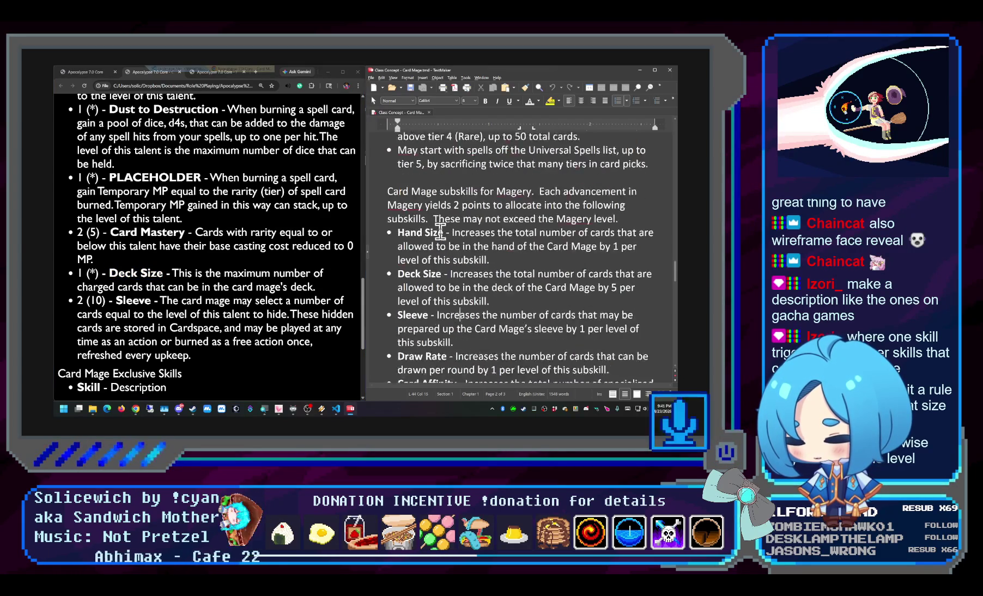
scroll(462, 248, "down", 2)
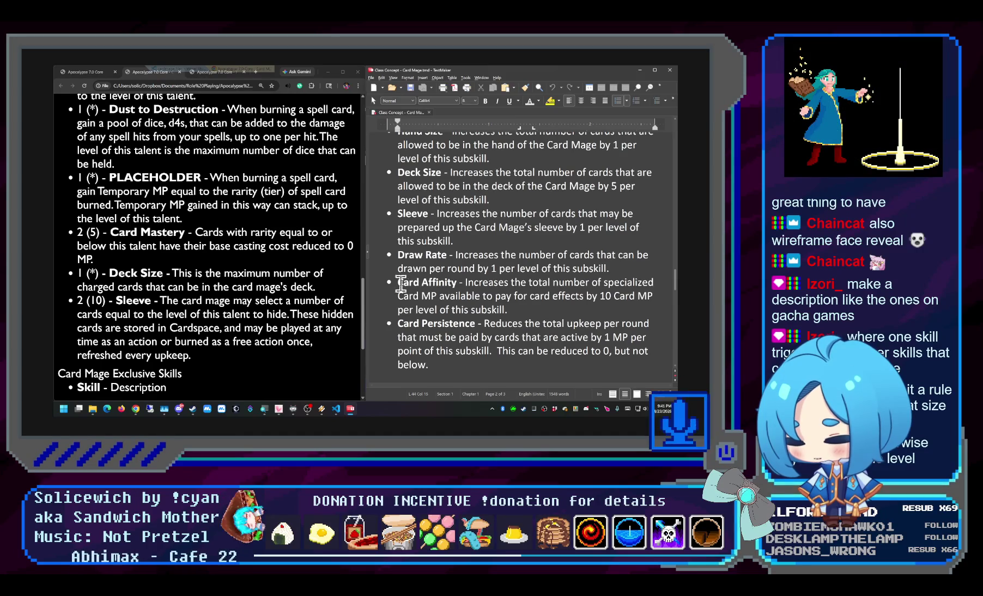
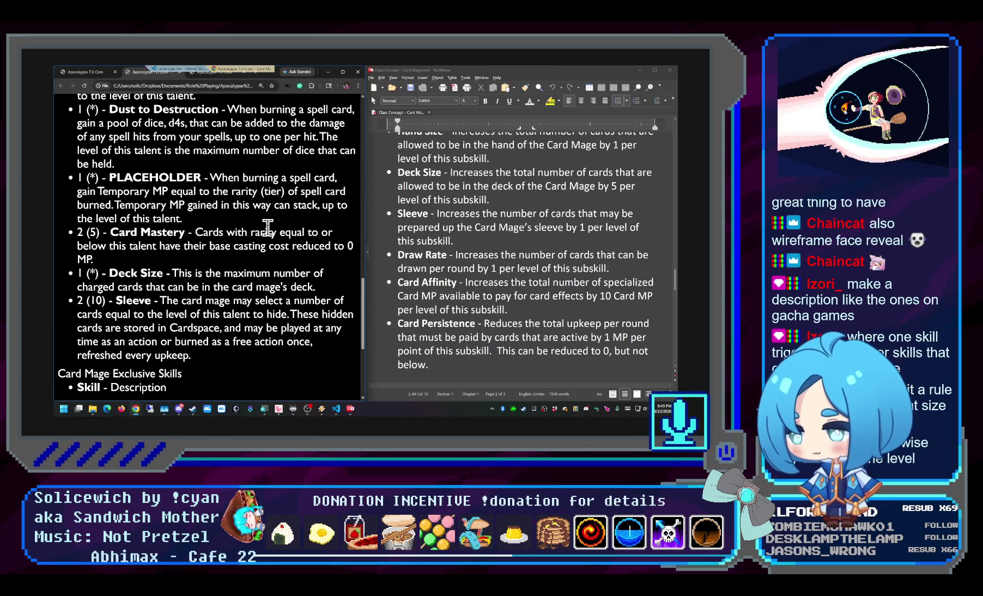
scroll(257, 231, "down", 1)
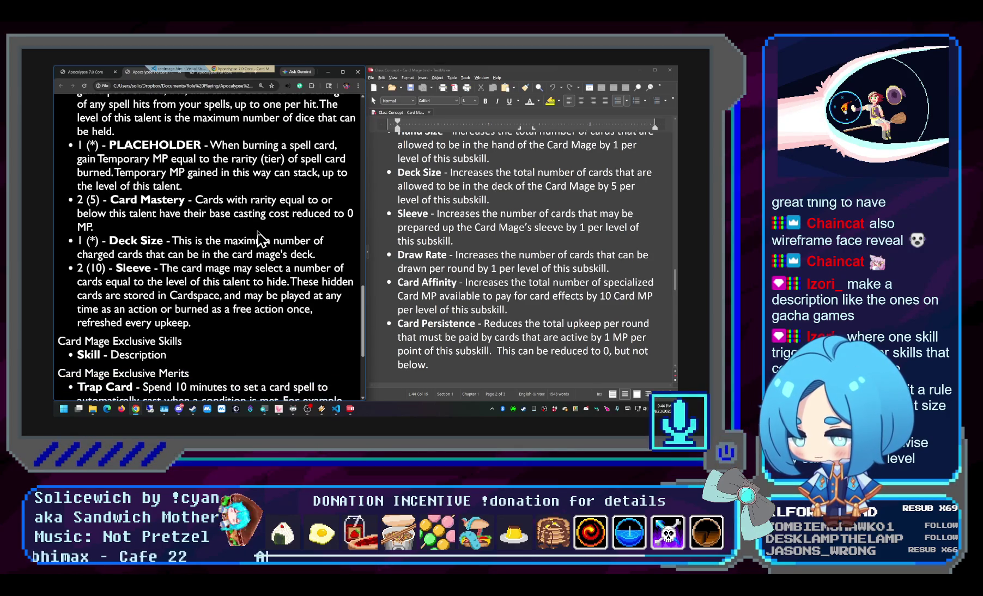
scroll(232, 254, "down", 1)
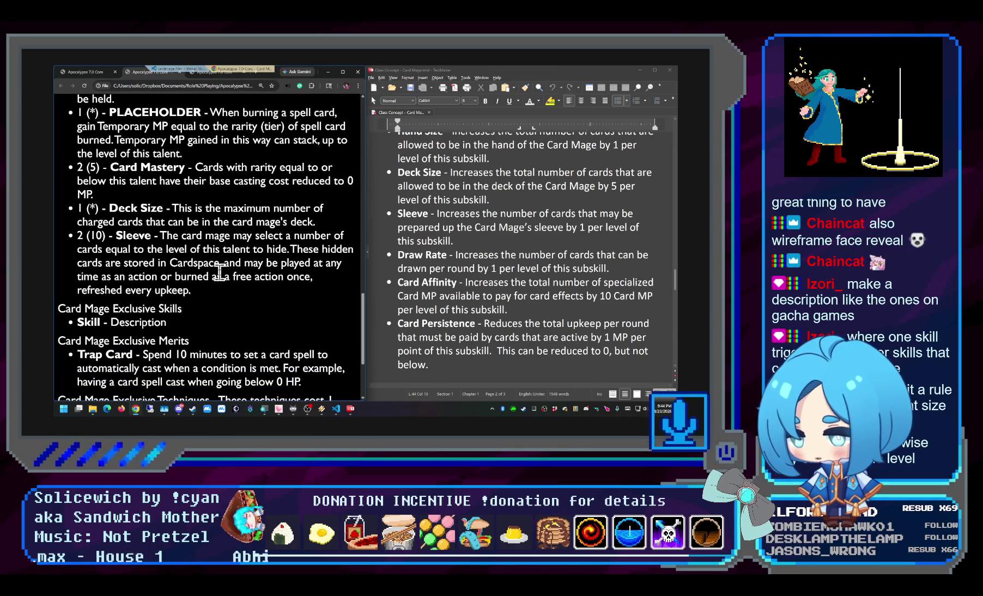
Compare the Sleeve talent's hidden-card storage wording on the class page against the concept document's Sleeve entry
mouse_move(191, 291)
left_mouse_down()
mouse_move(74, 250)
mouse_move(76, 237)
left_mouse_up()
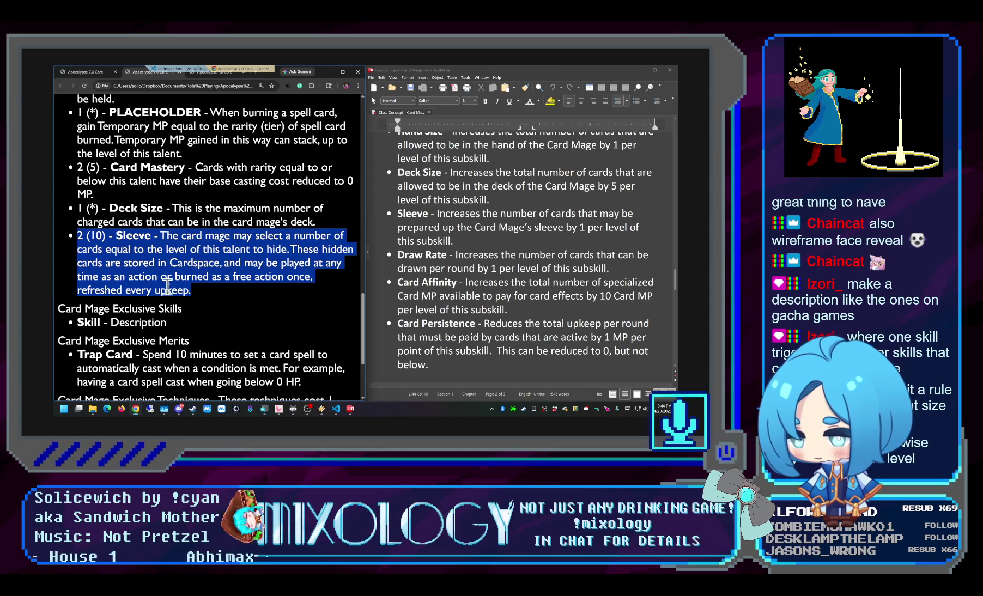
left_click(204, 302)
mouse_move(204, 300)
left_mouse_down()
mouse_move(77, 250)
mouse_move(75, 237)
left_mouse_up()
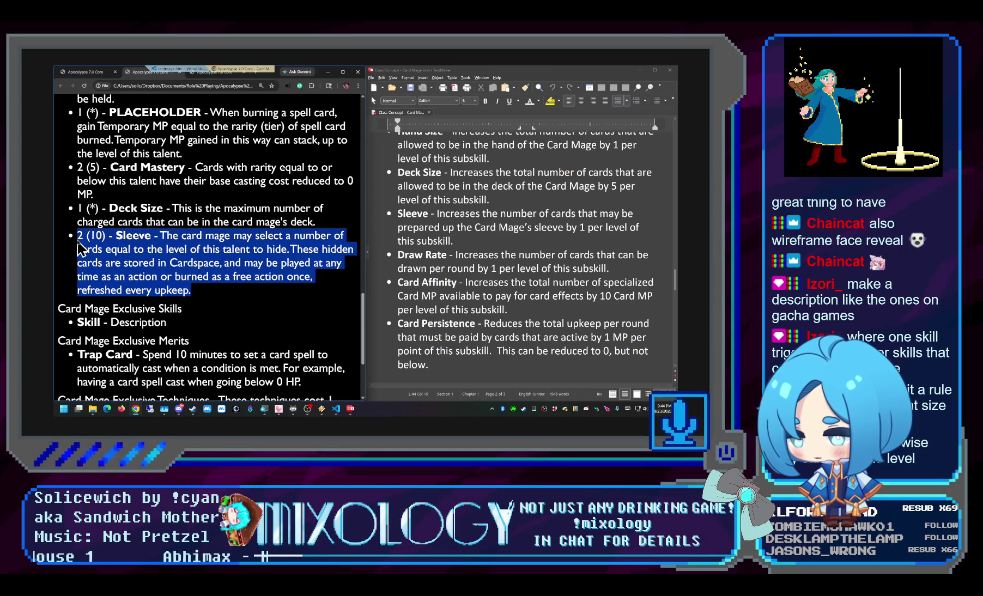
left_click(161, 270)
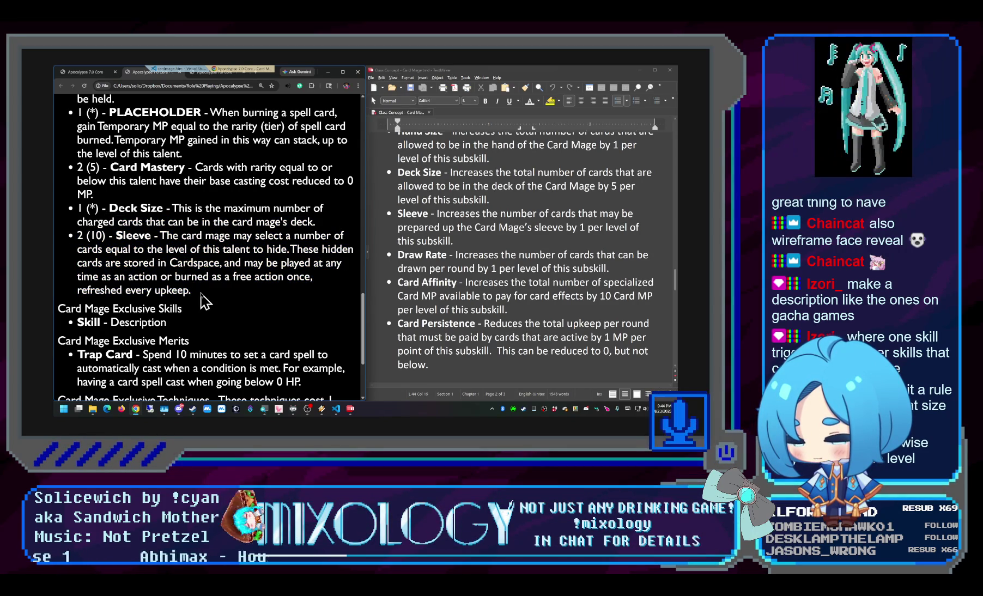
left_click_drag(204, 300, 77, 249)
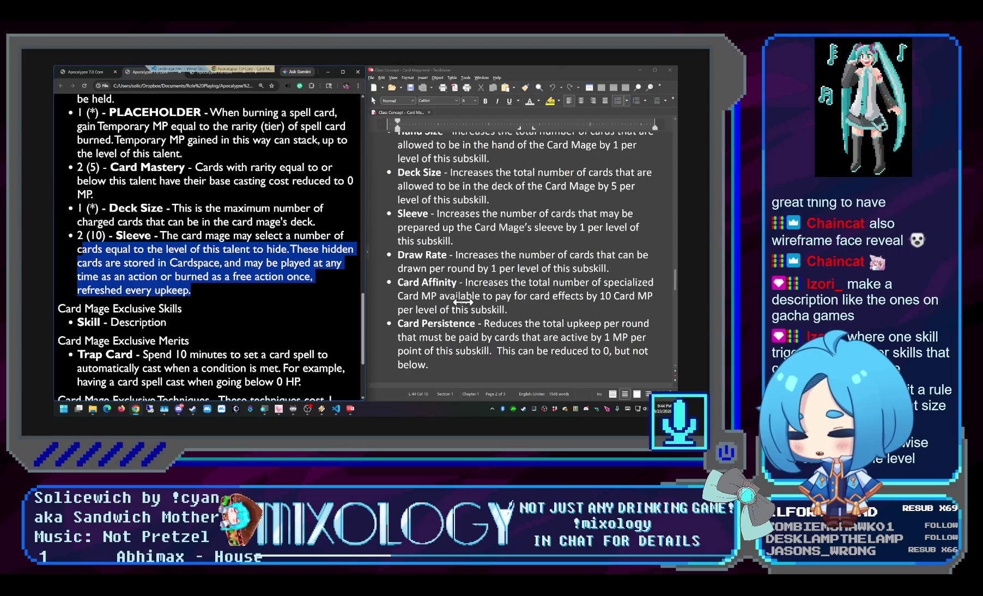
scroll(465, 307, "down", 3)
scroll(464, 308, "up", 1)
scroll(464, 307, "up", 2)
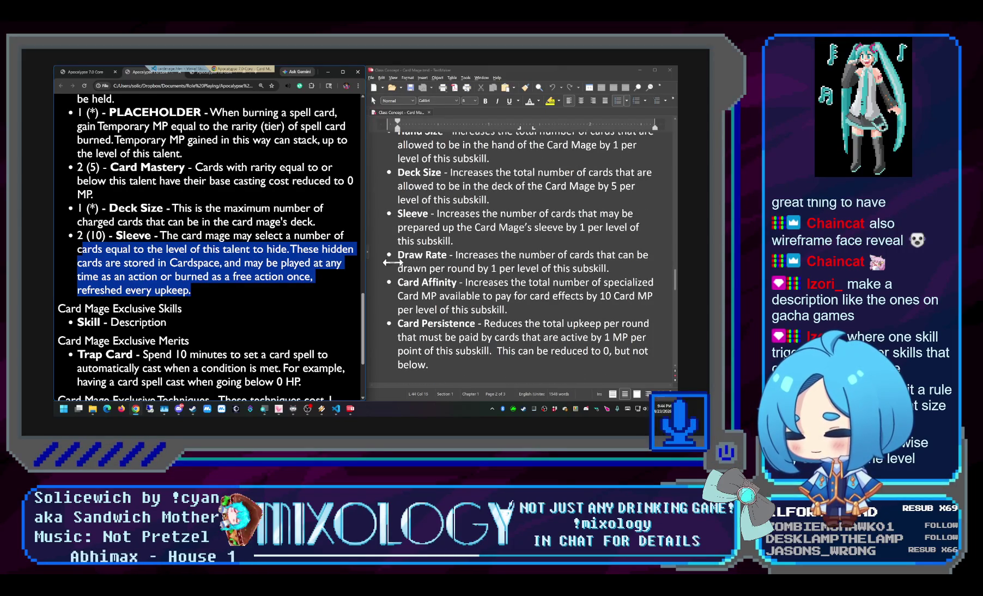
left_click(453, 240)
triple_click(388, 228)
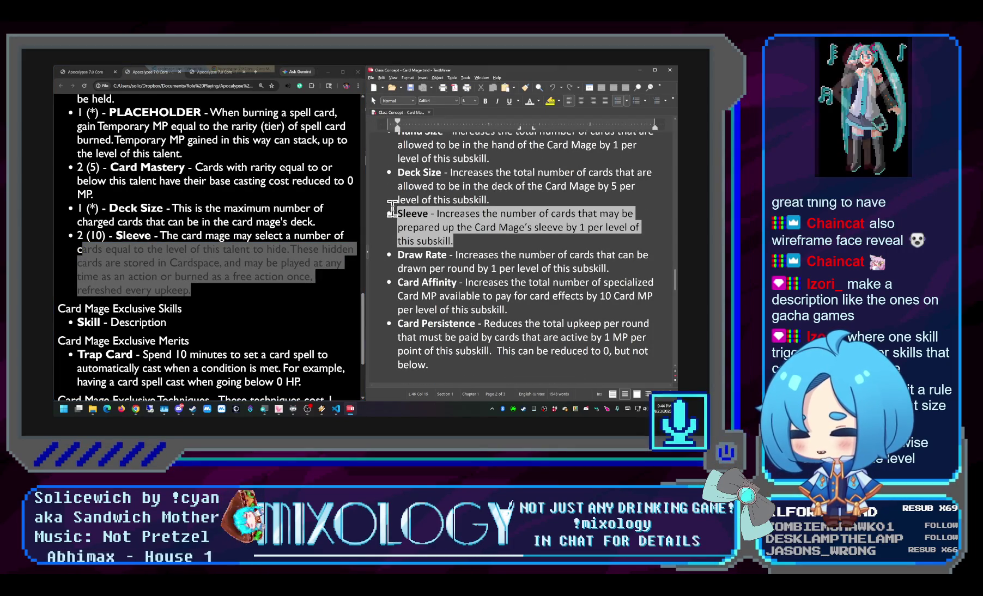
left_click(457, 258)
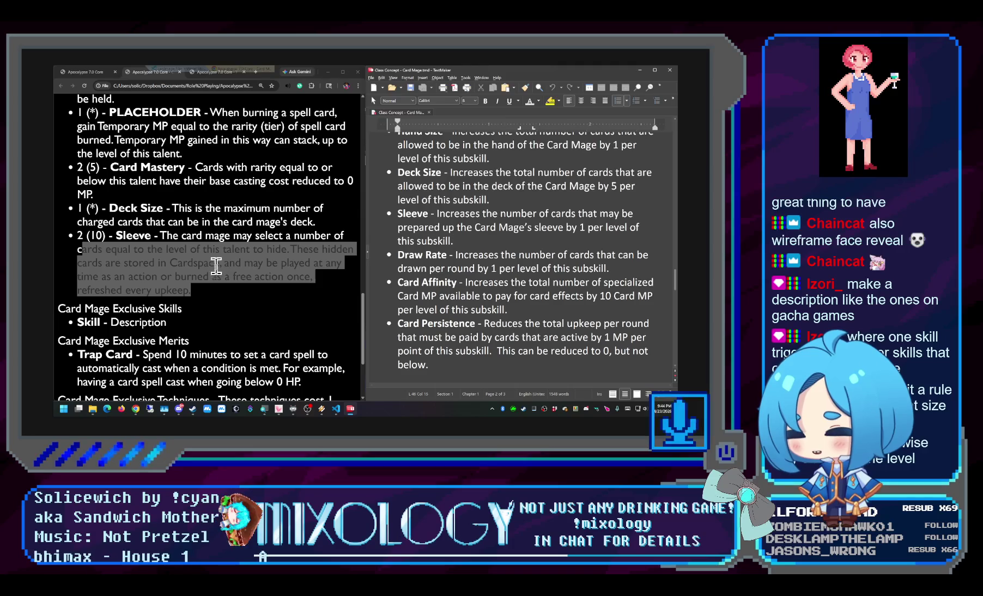
left_click(210, 302)
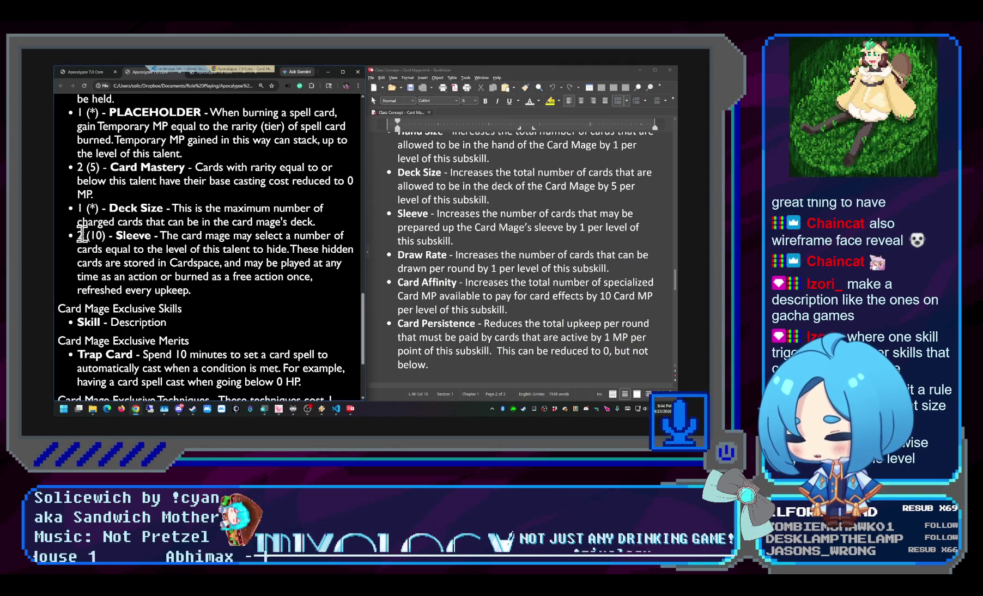
left_click_drag(192, 290, 92, 236)
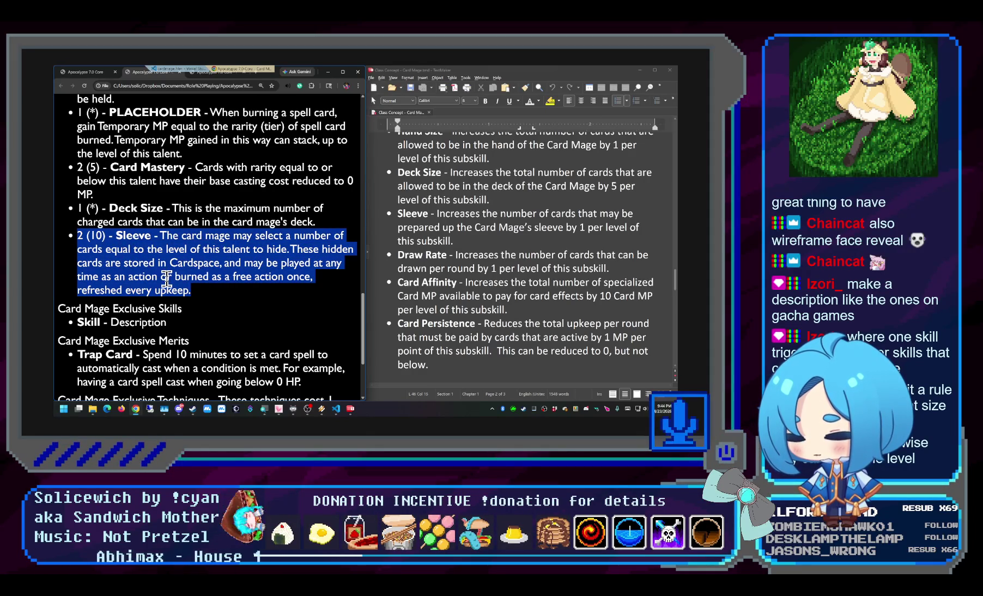
left_click(206, 293)
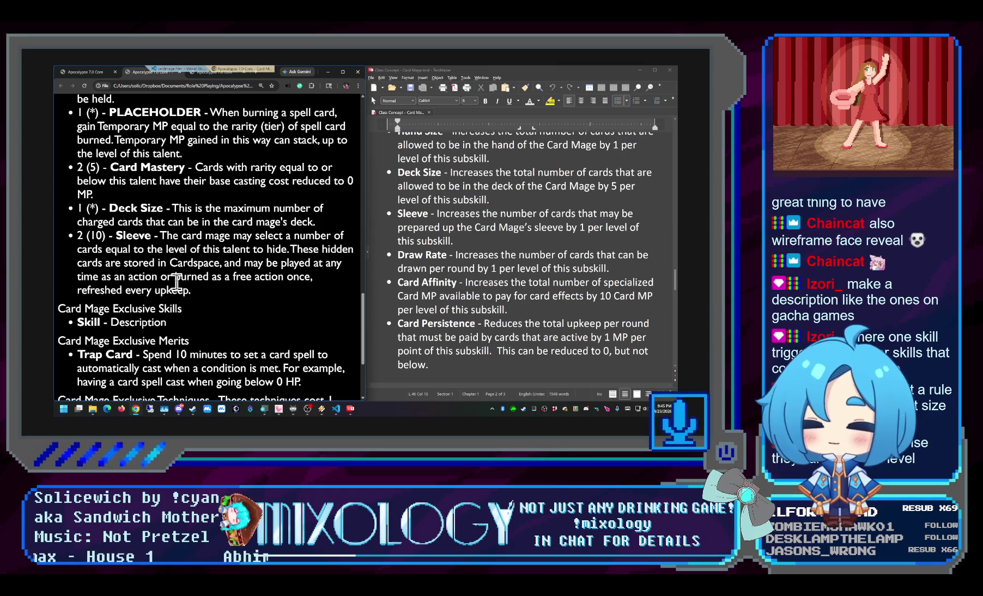
scroll(189, 222, "up", 1)
scroll(188, 224, "up", 2)
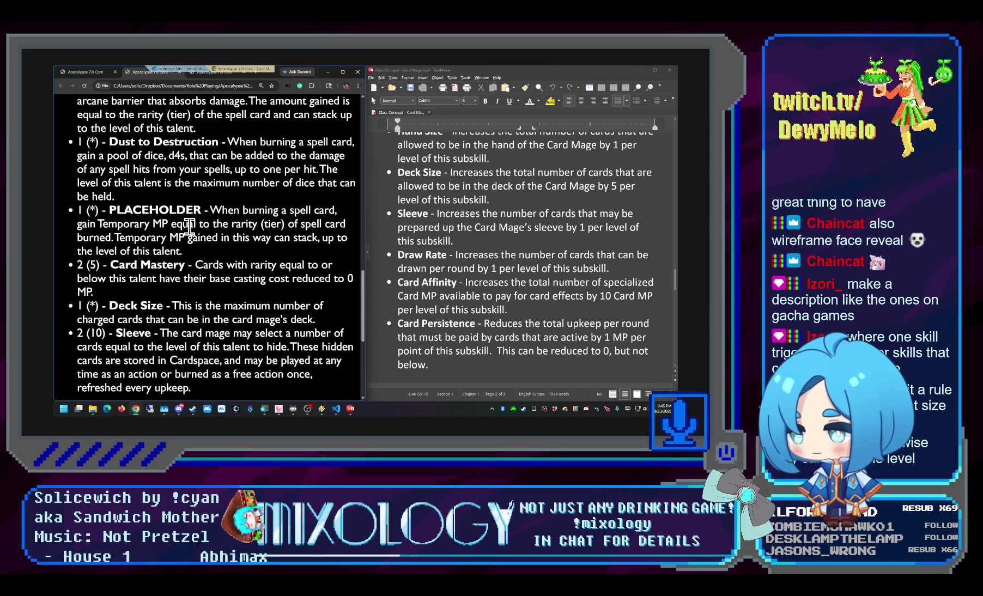
Read over the PLACEHOLDER talent description, then bring the cardmage.htm source forward
double_click(167, 209)
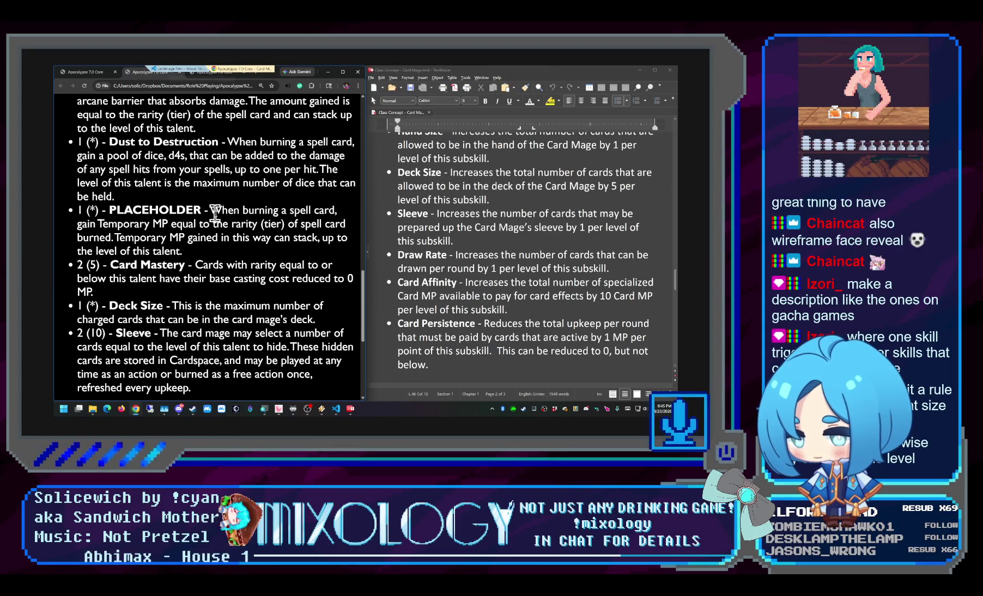
left_click_drag(177, 251, 101, 217)
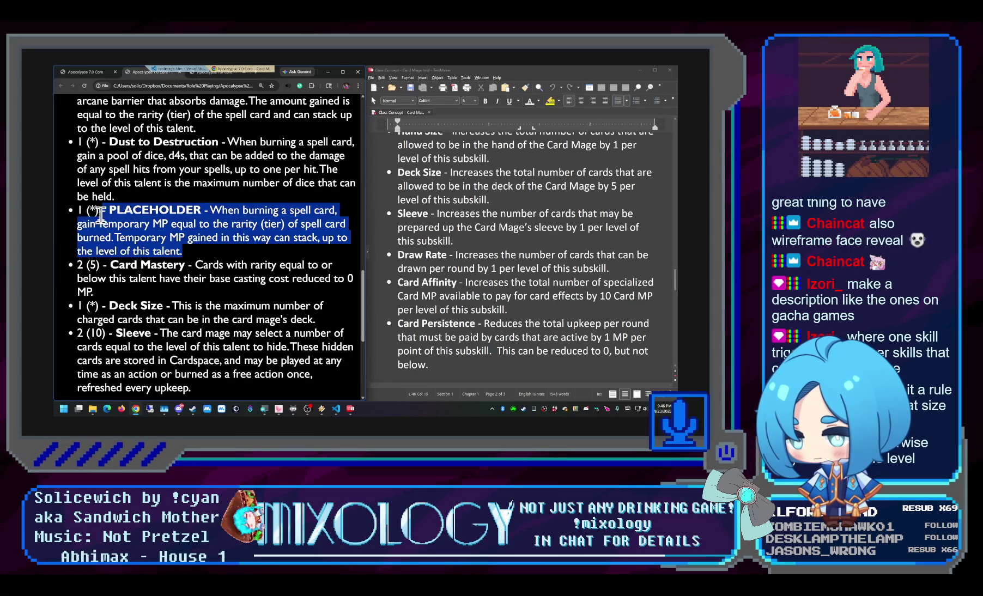
left_click(207, 261)
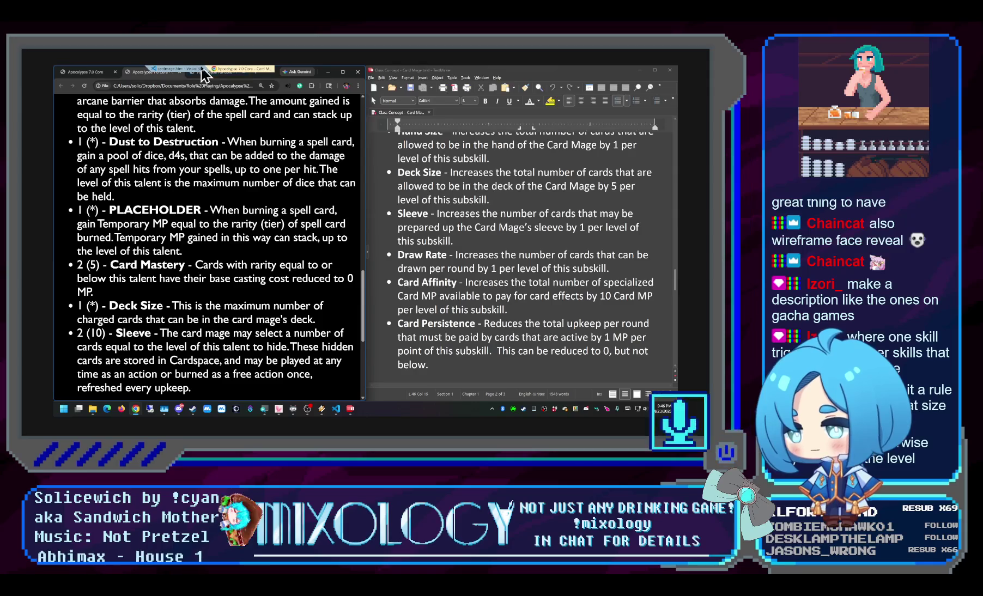
left_click(182, 75)
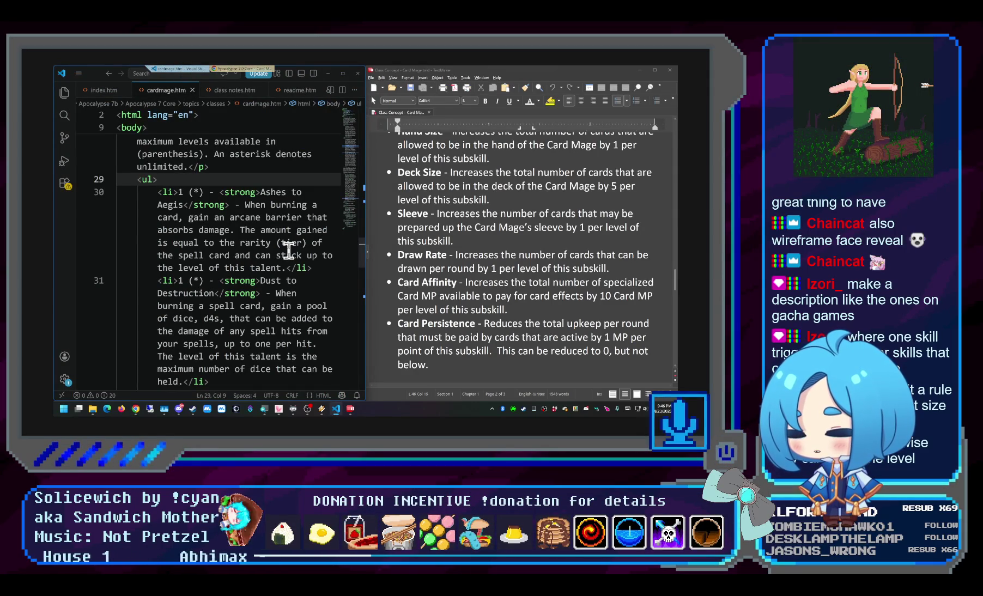
scroll(288, 250, "down", 1)
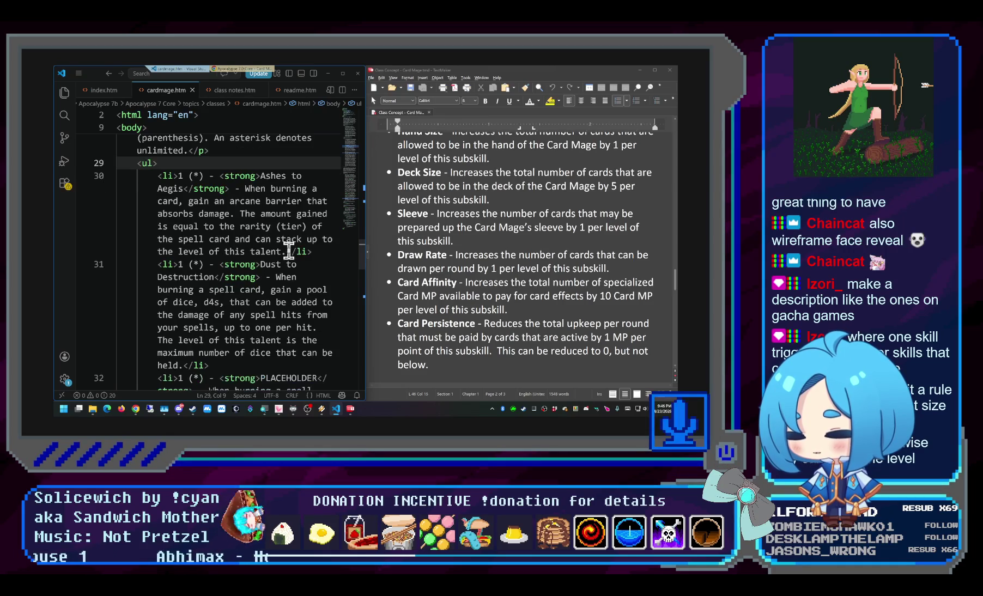
scroll(288, 251, "down", 2)
Return from the cardmage.htm markup to the rendered Card Mage page in Chrome
left_click(230, 70)
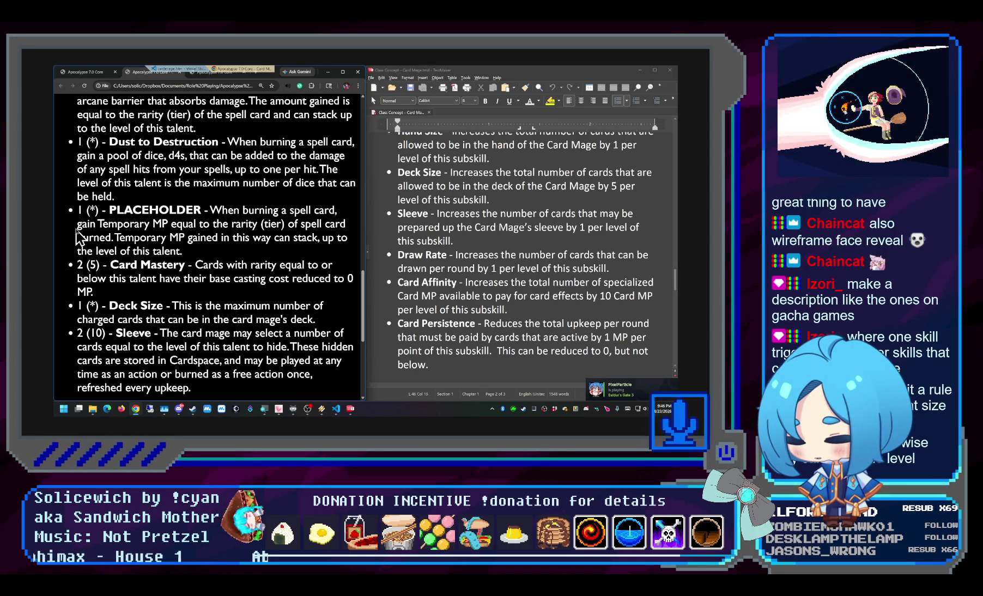
scroll(99, 231, "up", 1)
scroll(123, 292, "up", 1)
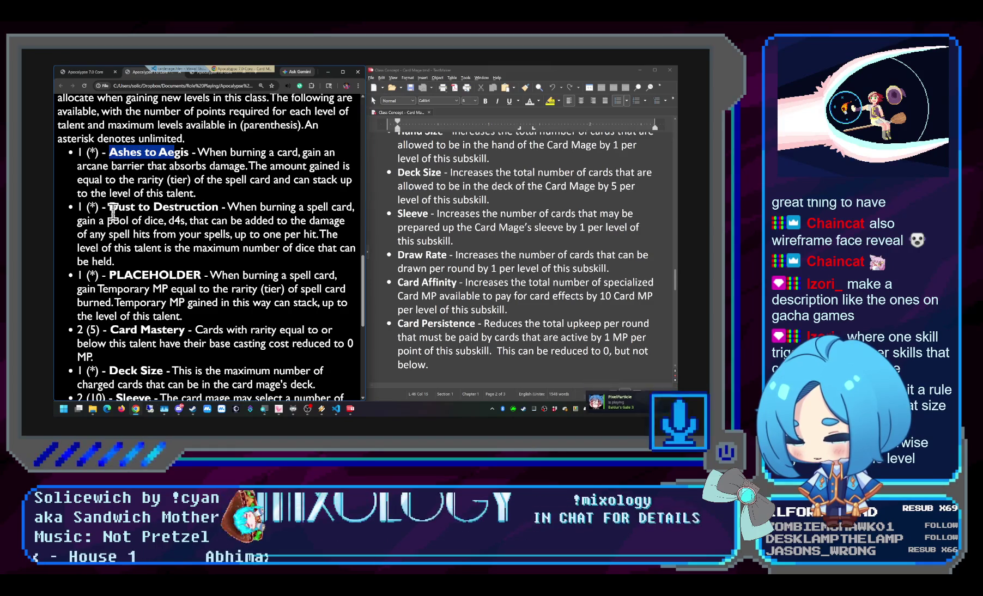
left_click_drag(109, 207, 184, 209)
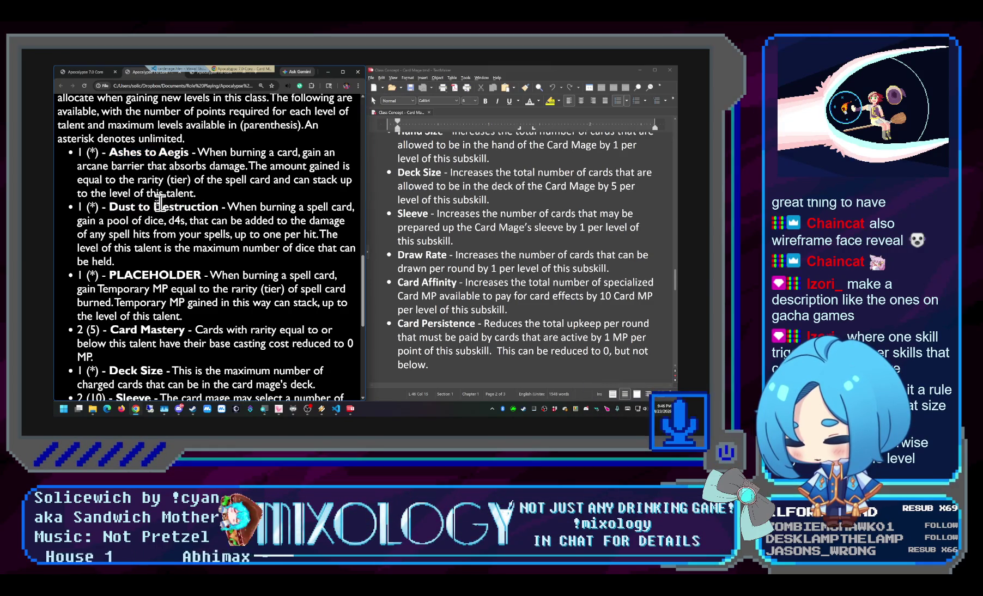
left_click_drag(109, 207, 218, 207)
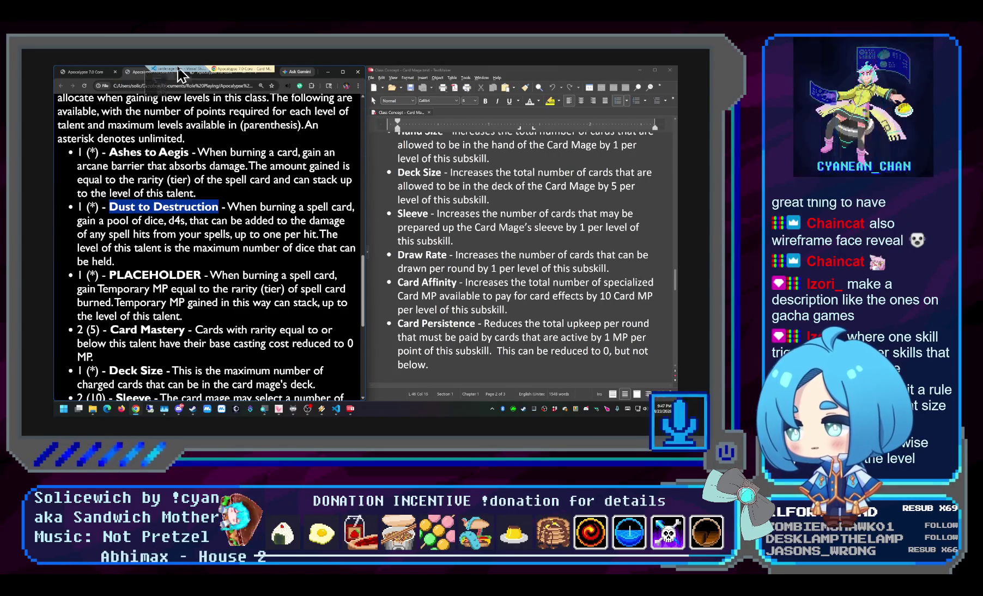
Replace PLACEHOLDER on line 32 with Burncycle and select the whole Burncycle list item
key("alt+Tab")
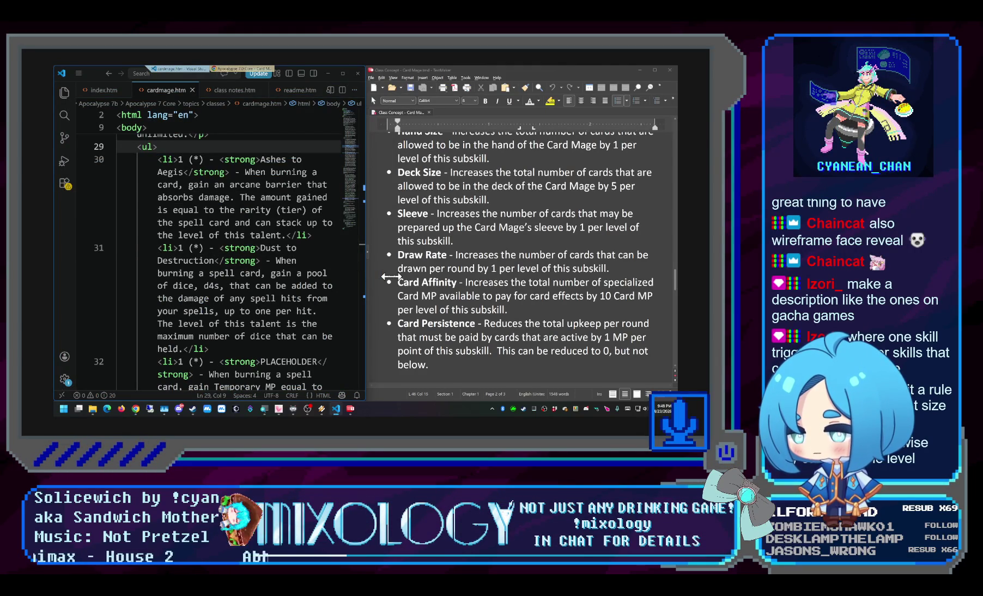
scroll(314, 242, "down", 1)
scroll(316, 239, "down", 1)
scroll(316, 241, "down", 1)
scroll(312, 244, "down", 2)
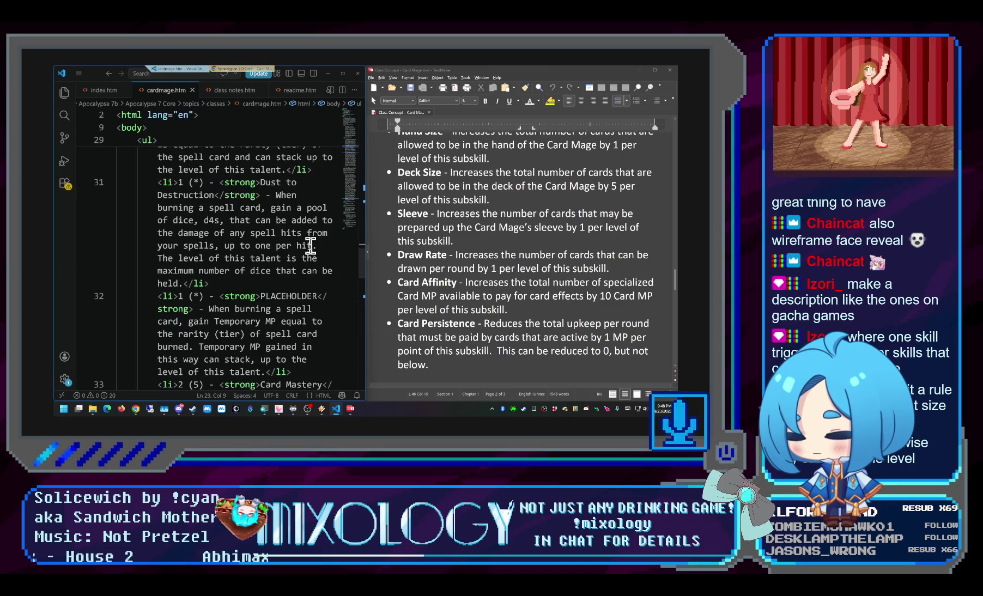
left_click(290, 296)
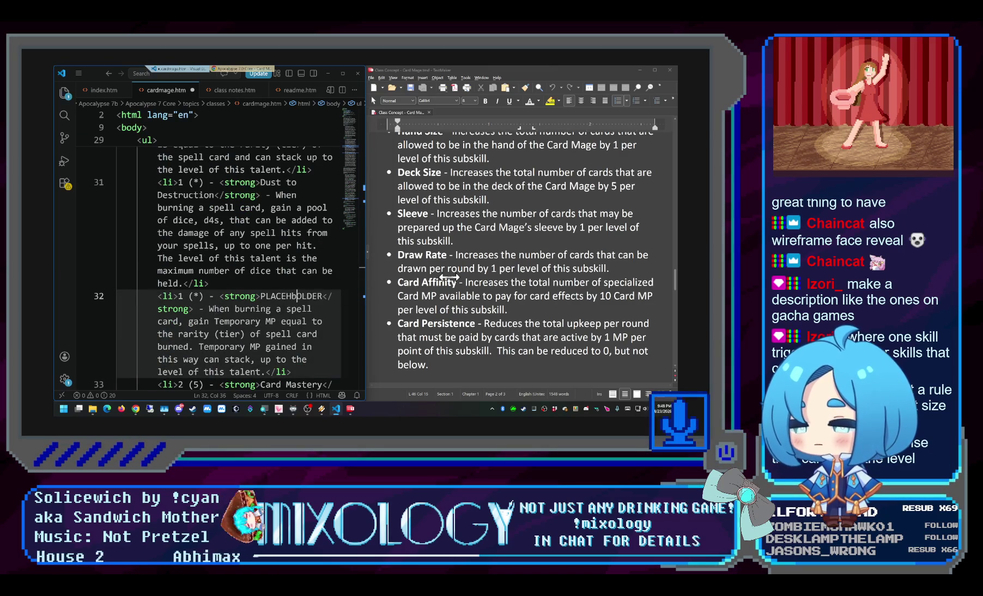
type("bur")
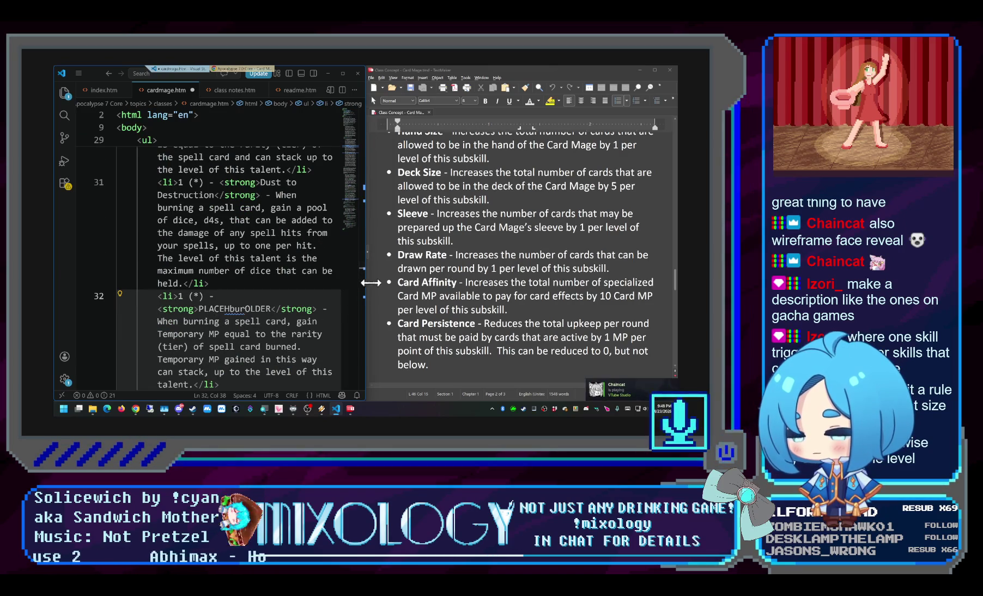
double_click(218, 308)
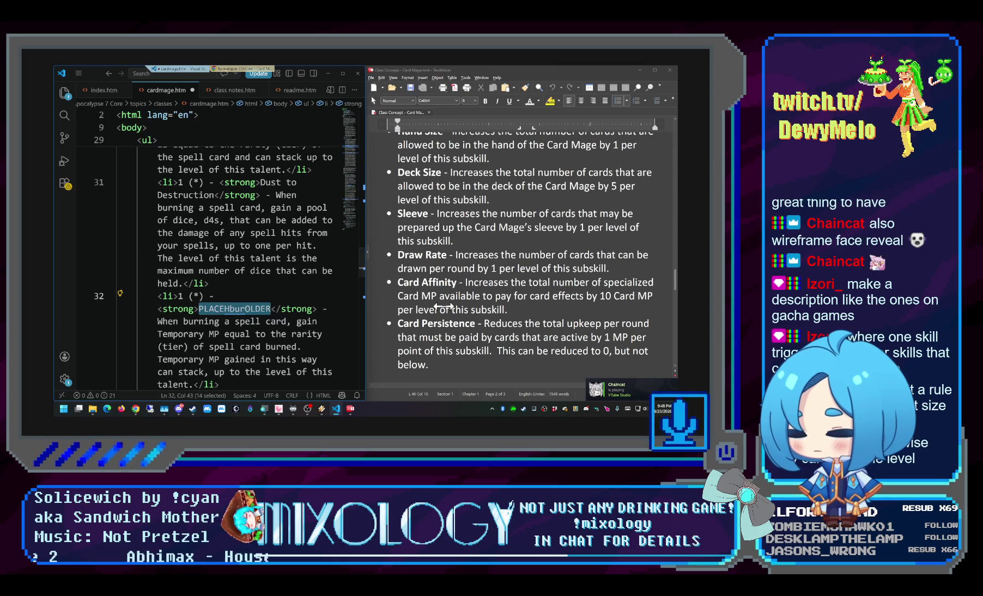
type("burncycle")
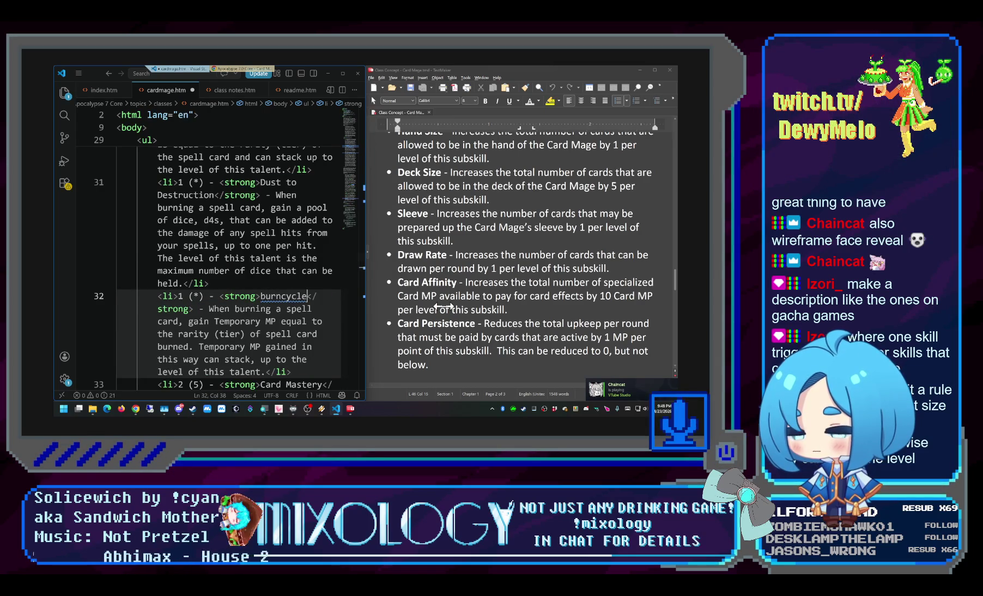
key("ctrl+Left")
key("Delete")
type("B")
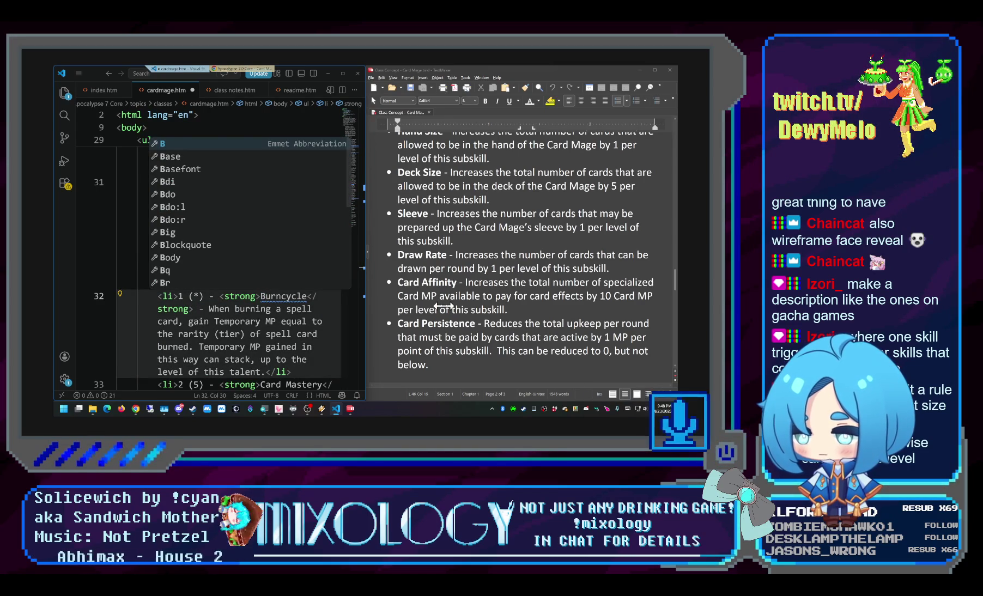
key("Escape")
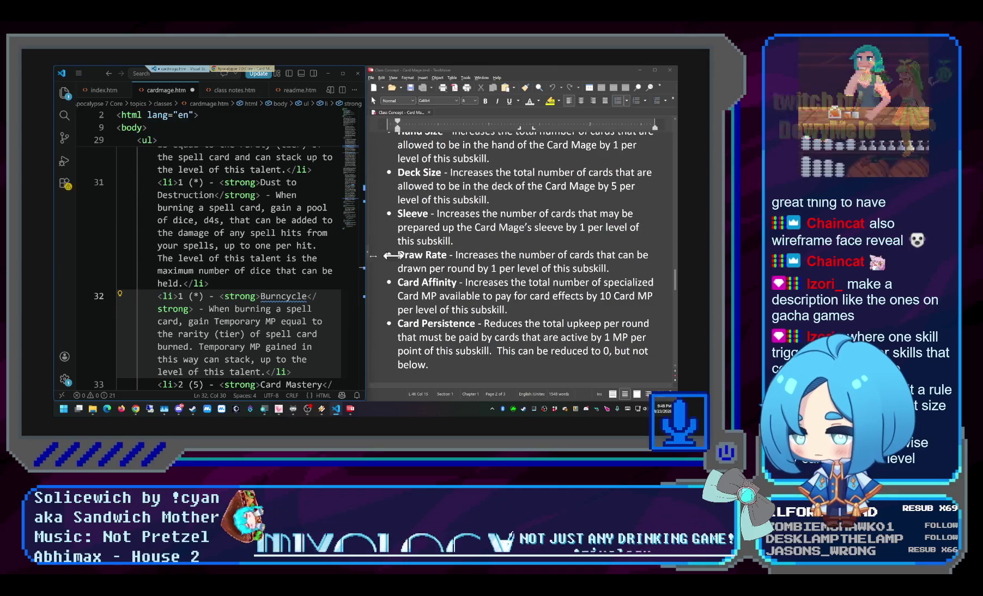
mouse_move(208, 283)
left_mouse_down()
mouse_move(269, 309)
mouse_move(299, 355)
left_mouse_up()
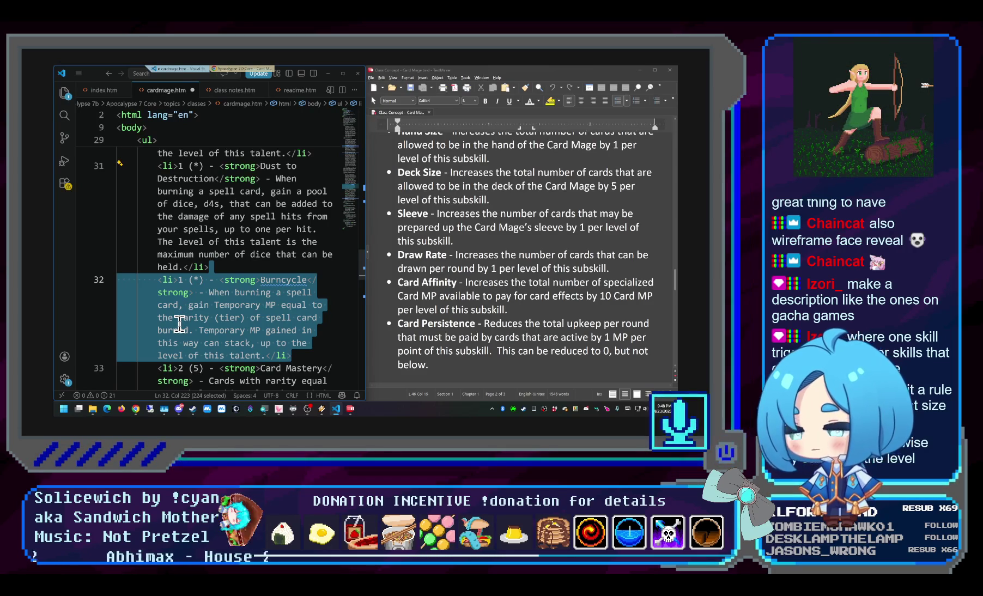
scroll(176, 236, "up", 1)
scroll(177, 236, "up", 1)
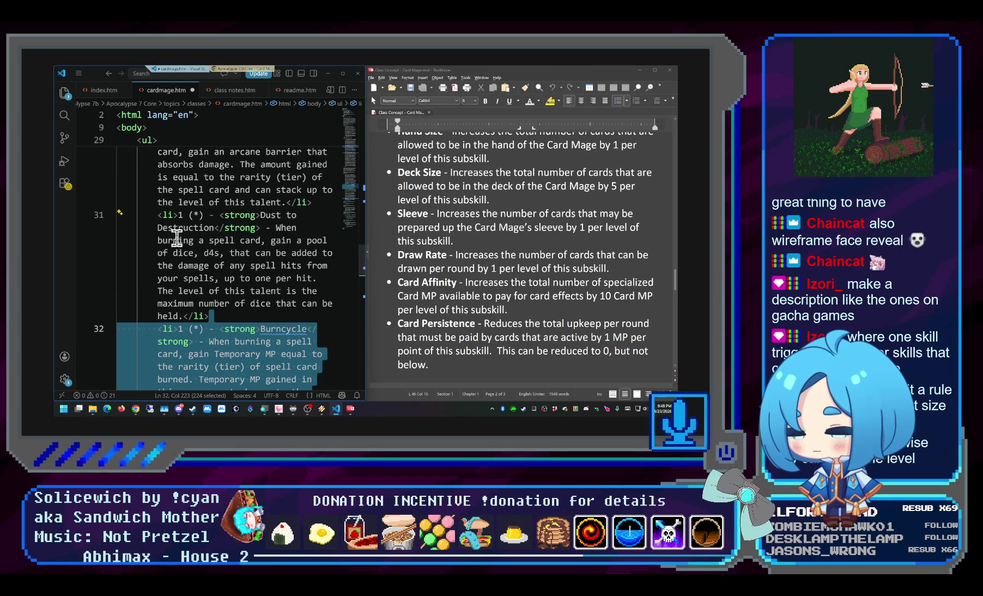
scroll(176, 237, "up", 1)
scroll(190, 278, "down", 1)
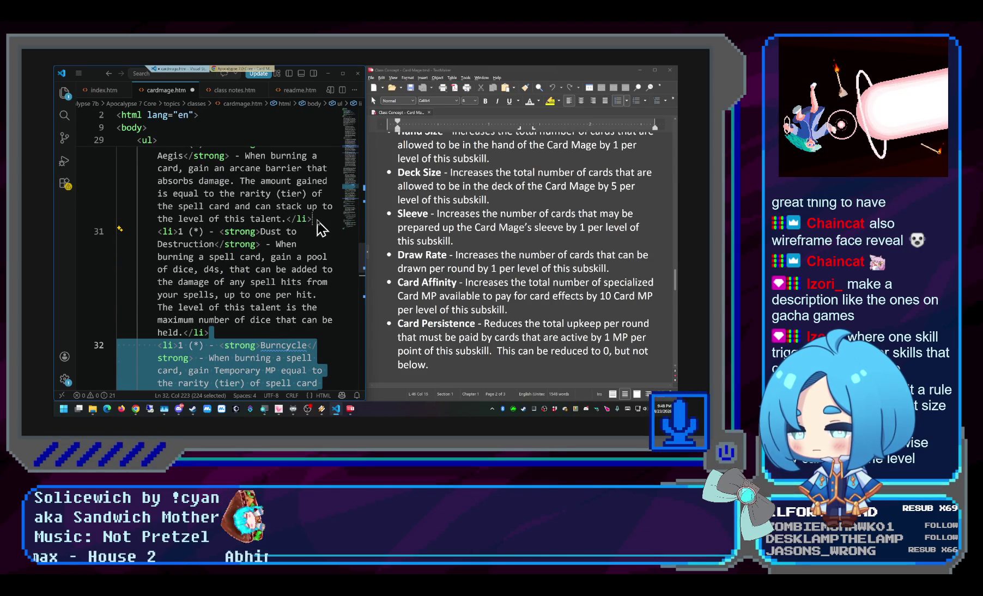
Move the Burncycle list item above Dust to Destruction, then bring the rendered class page forward
key("alt+Up")
left_click(318, 251)
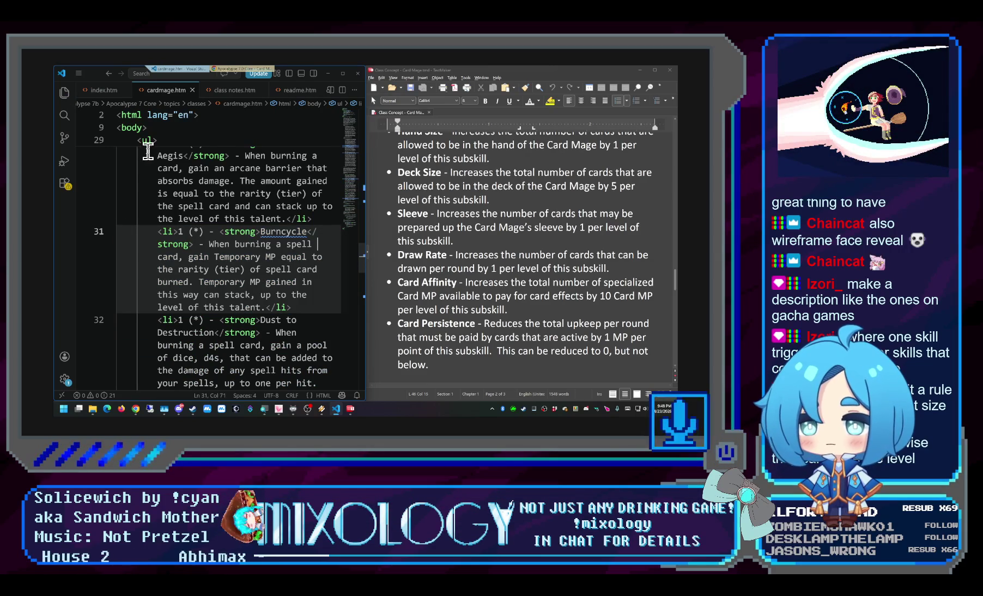
left_click(248, 75)
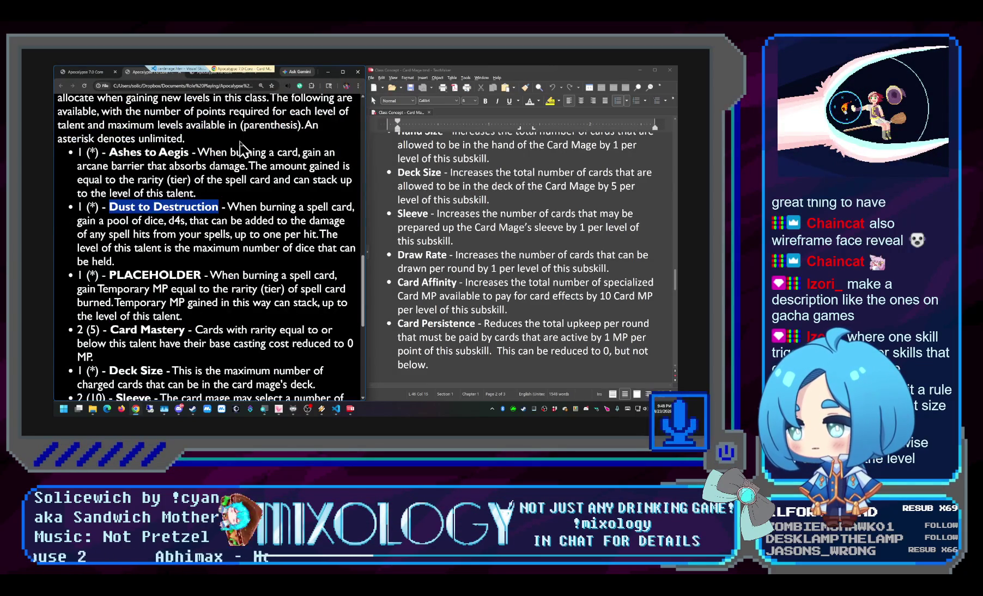
Reload the page and check the Burncycle entry's Temporary MP wording now shown before Dust to Destruction
key("F5")
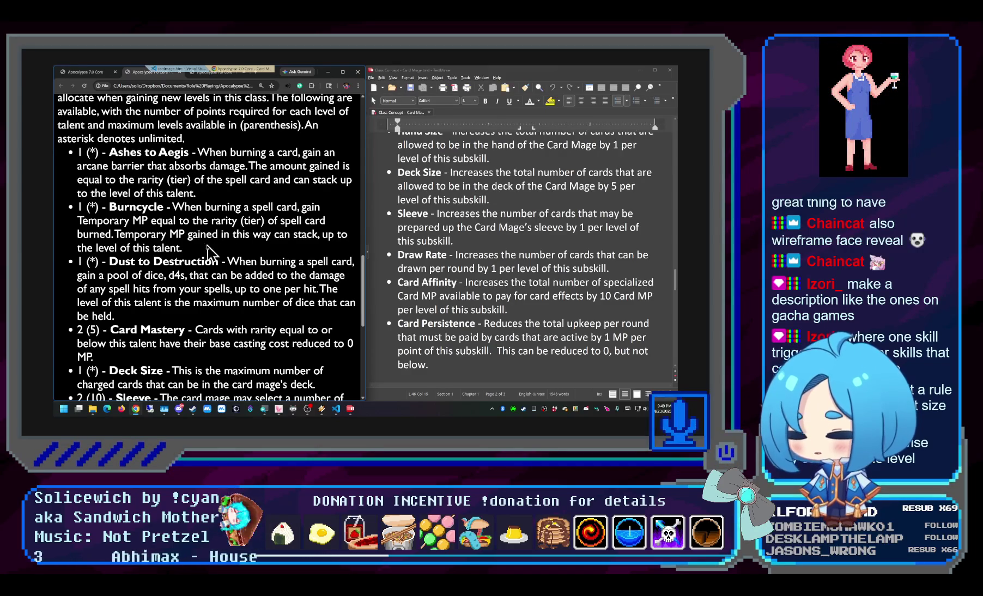
left_click_drag(192, 254, 69, 209)
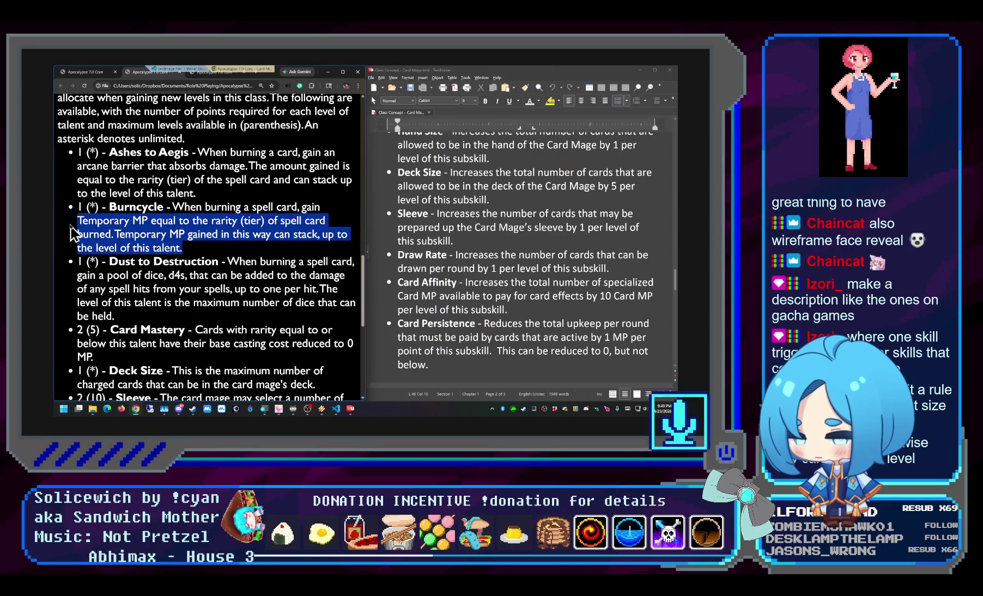
left_click(191, 256)
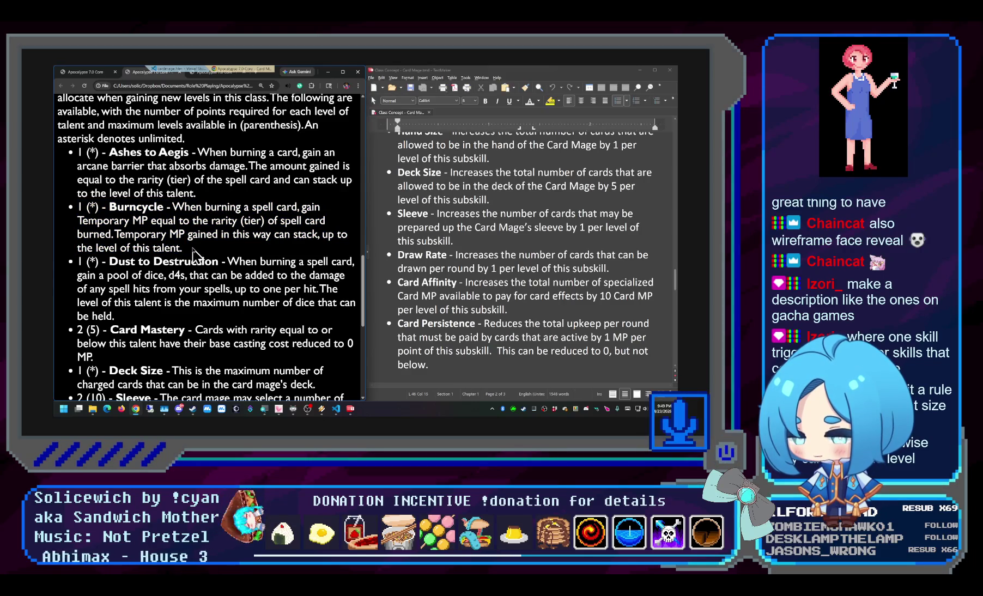
double_click(163, 234)
left_click_drag(166, 232, 208, 257)
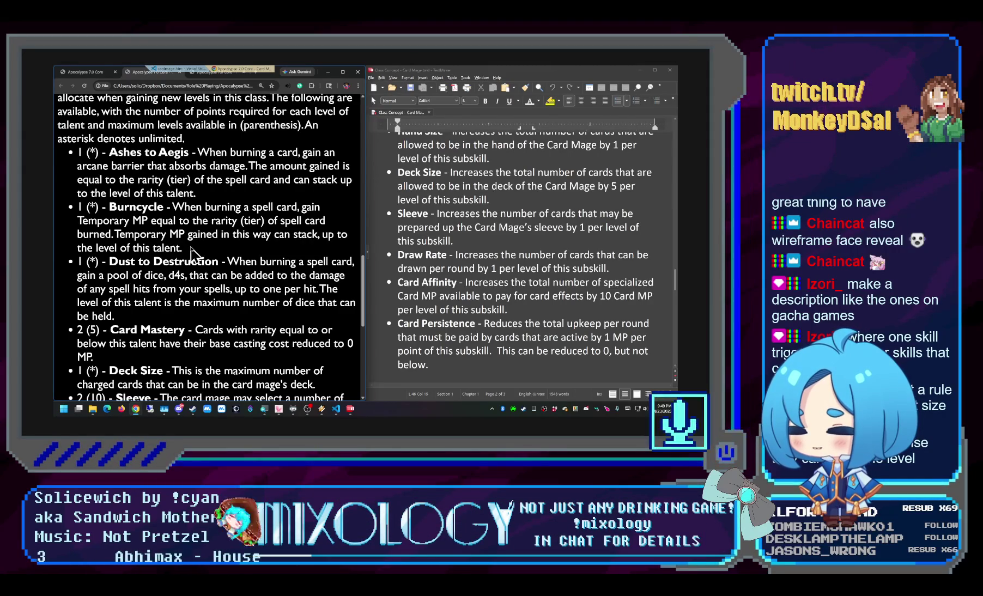
left_click_drag(206, 256, 63, 216)
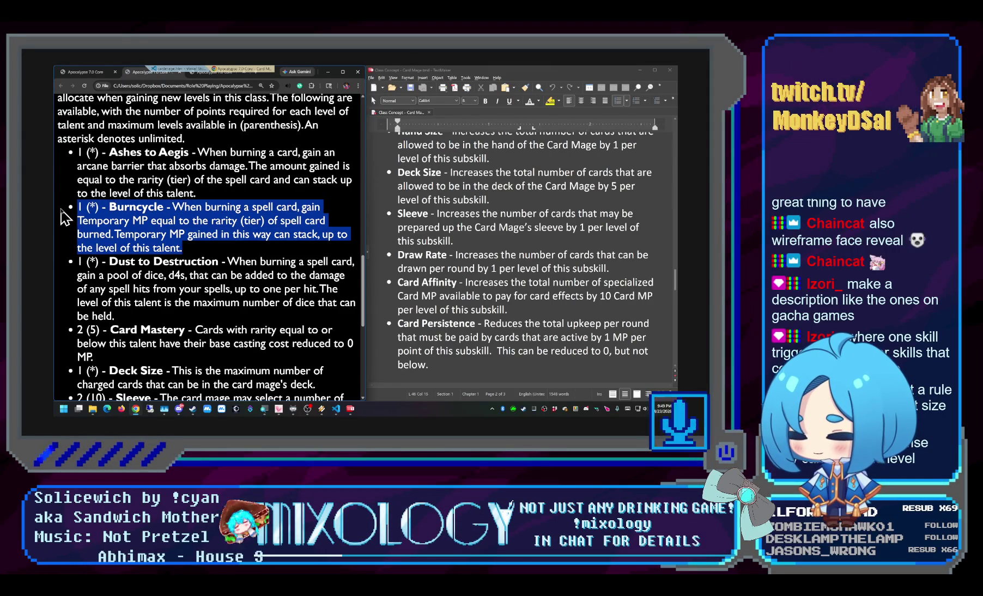
left_click(196, 254)
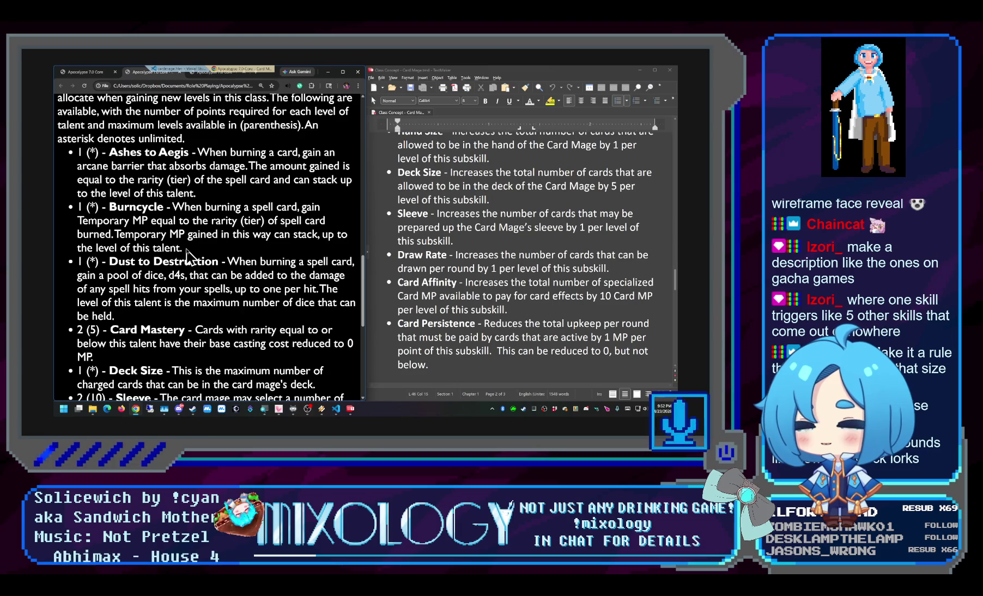
scroll(186, 257, "down", 2)
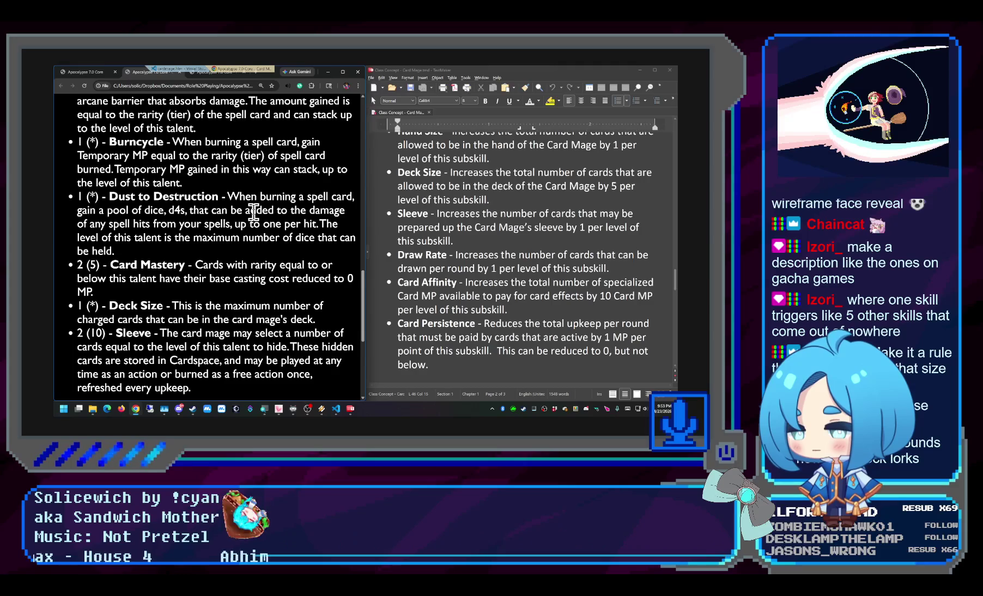
scroll(254, 212, "down", 2)
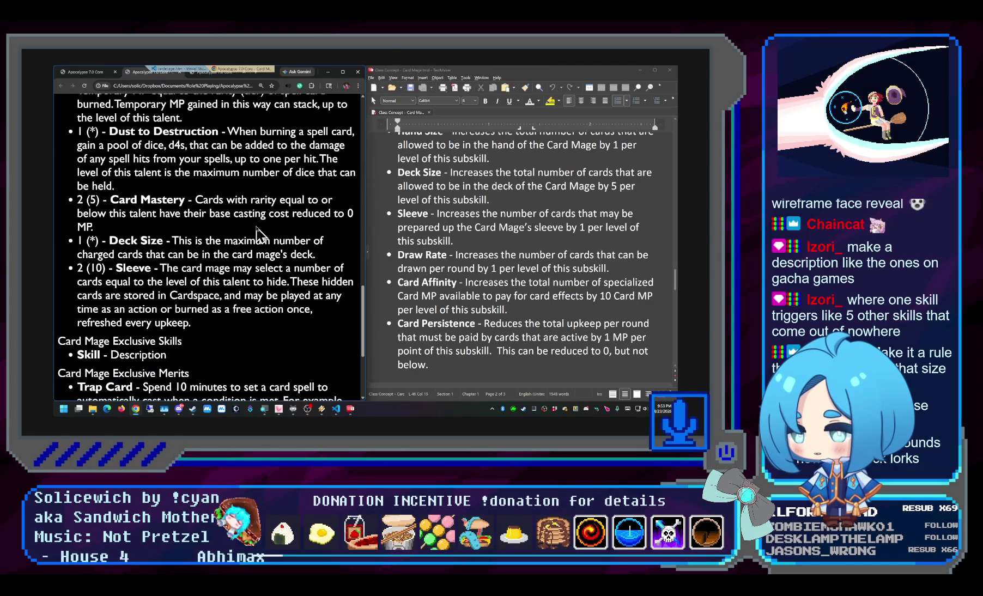
scroll(258, 235, "up", 1)
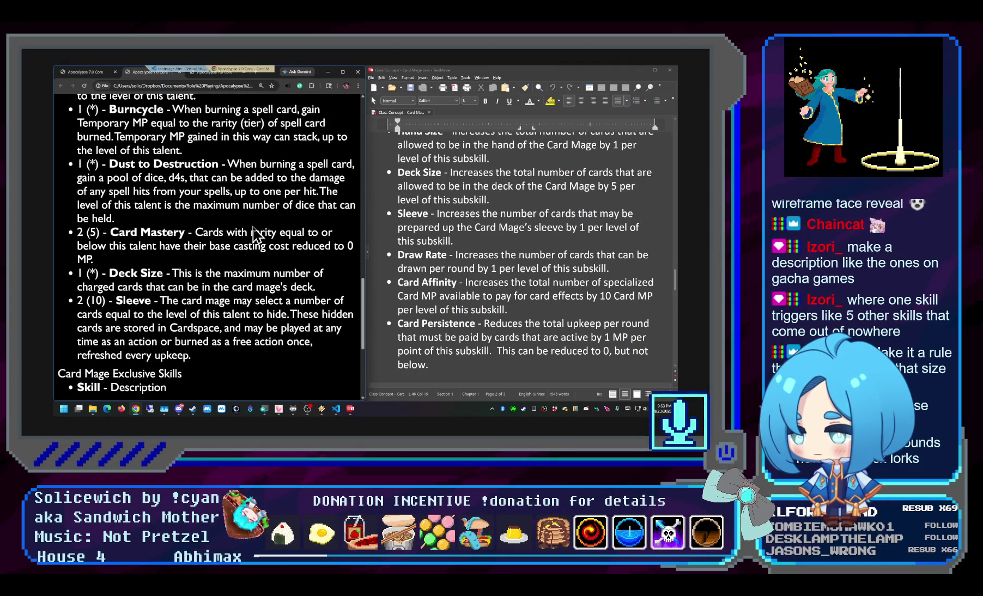
scroll(256, 235, "up", 1)
scroll(252, 226, "up", 1)
scroll(252, 227, "up", 1)
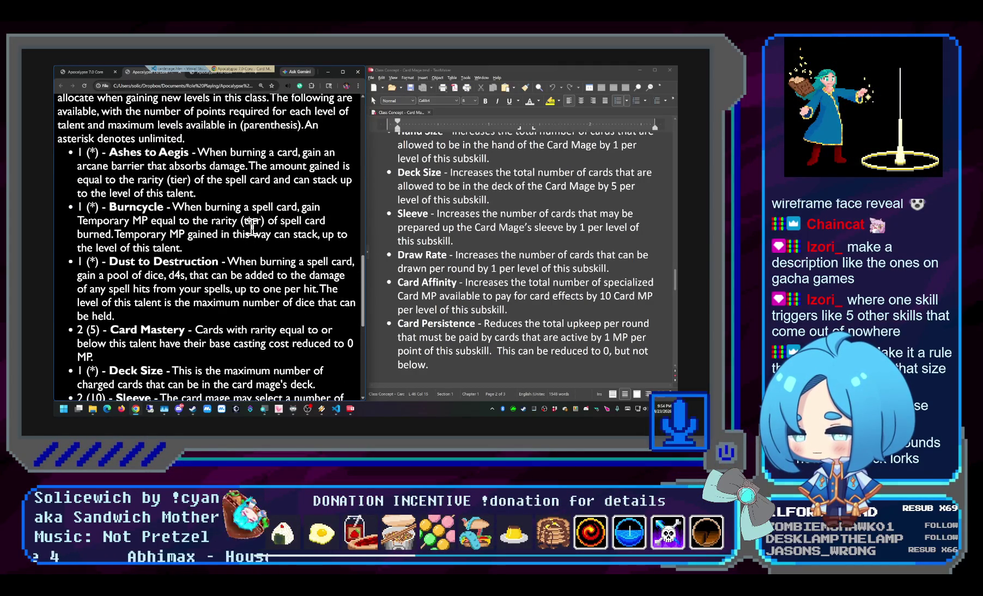
scroll(251, 227, "down", 4)
scroll(252, 226, "down", 1)
scroll(252, 224, "down", 1)
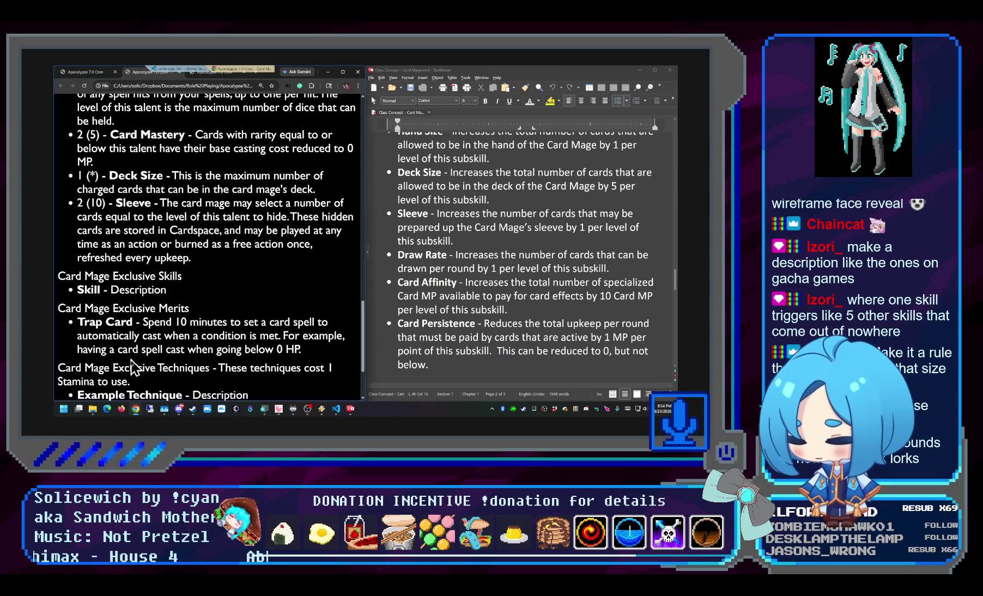
Bring up the Apocalypse 7.0 folder window in File Explorer
left_click(97, 388)
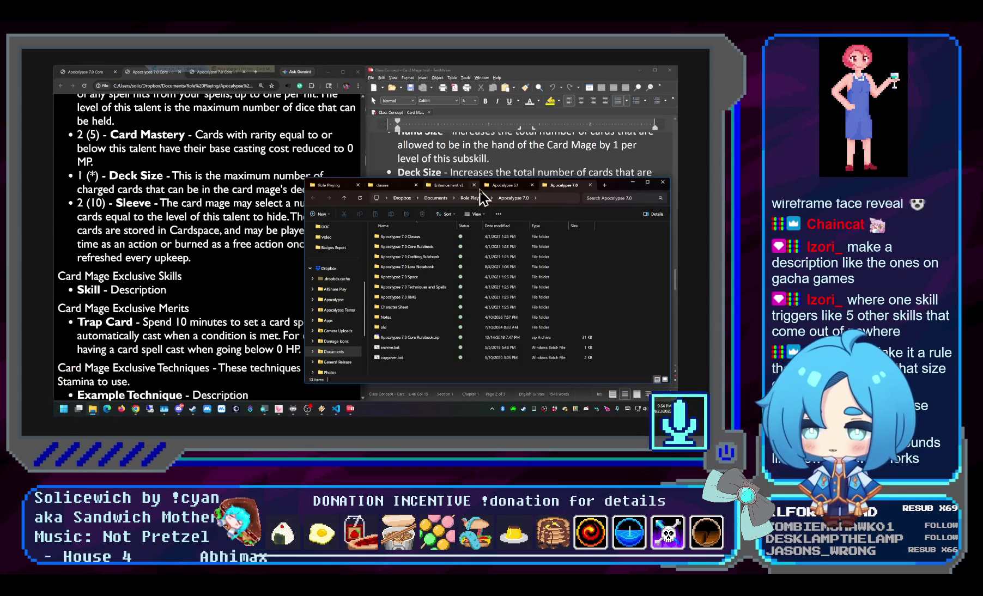
Open the Notes folder inside Apocalypse 7.0 and pick out the Core Stats.xlsx workbook
left_click_drag(597, 188, 444, 130)
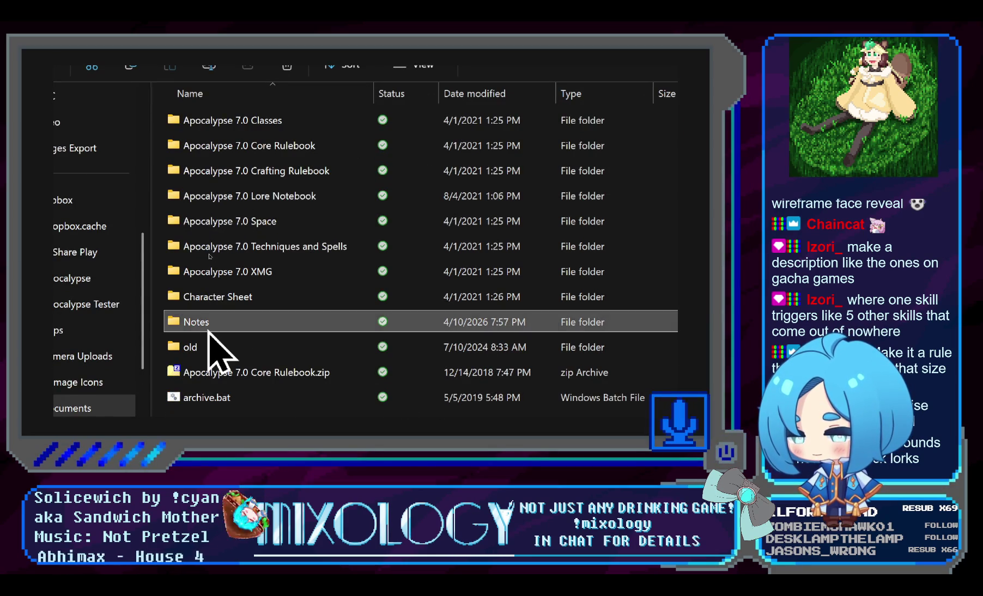
double_click(211, 325)
scroll(285, 230, "down", 2)
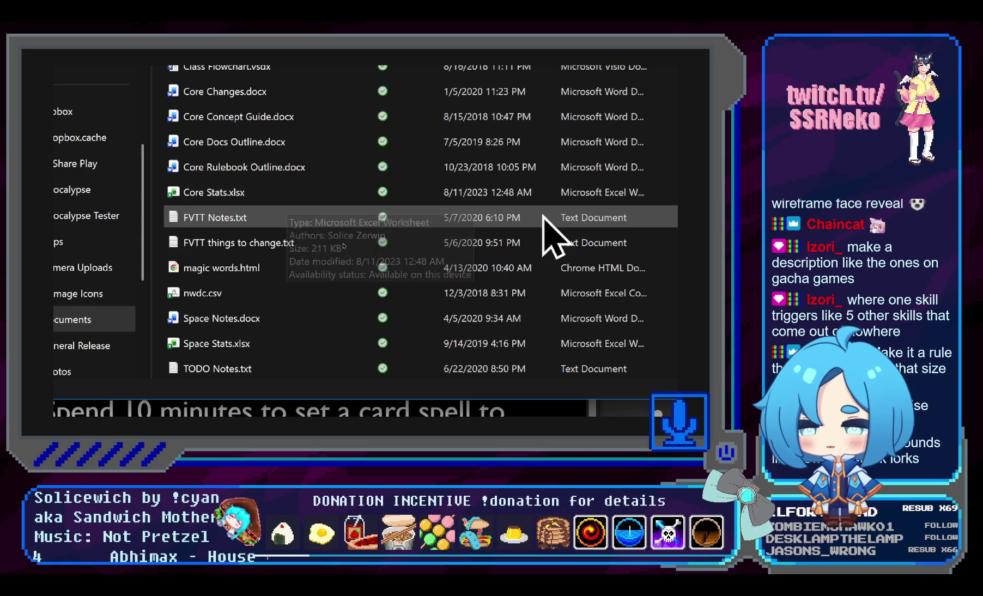
left_click(235, 202)
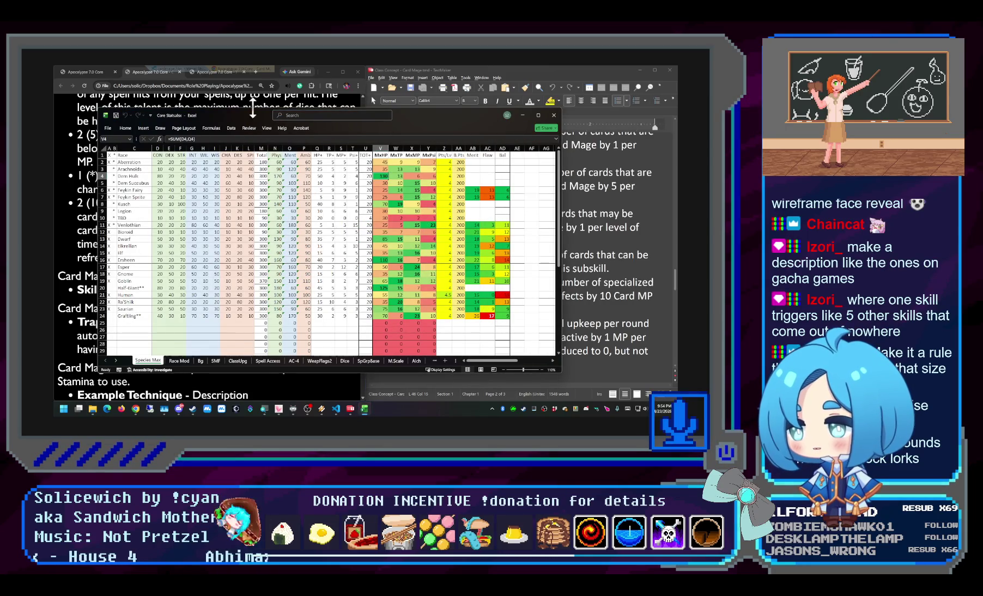
Browse the Spell Access, AC-4 and SpGrpBase sheets, ending on the M.Scale scaling table
left_click_drag(251, 119, 305, 107)
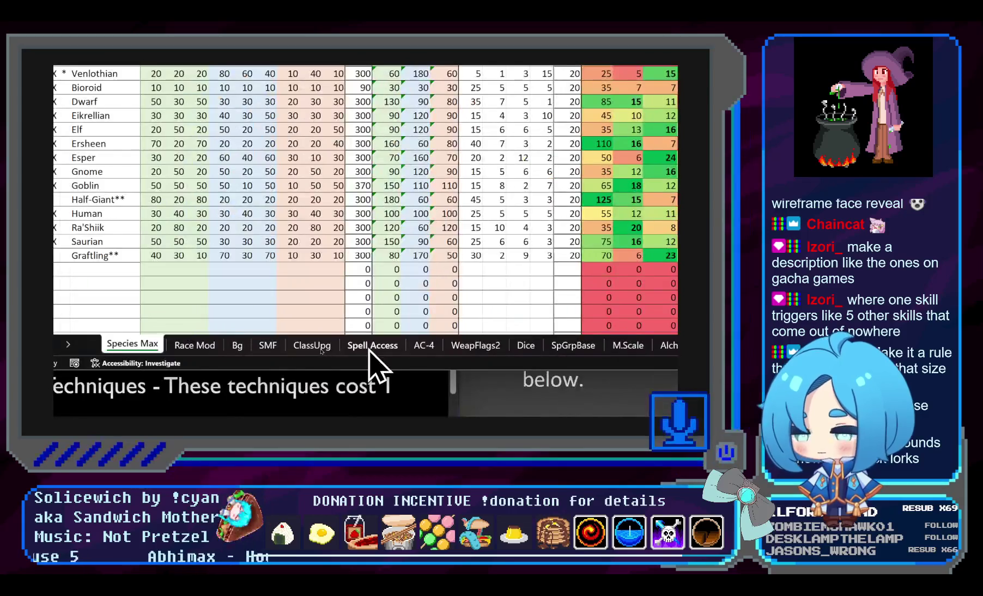
left_click(370, 349)
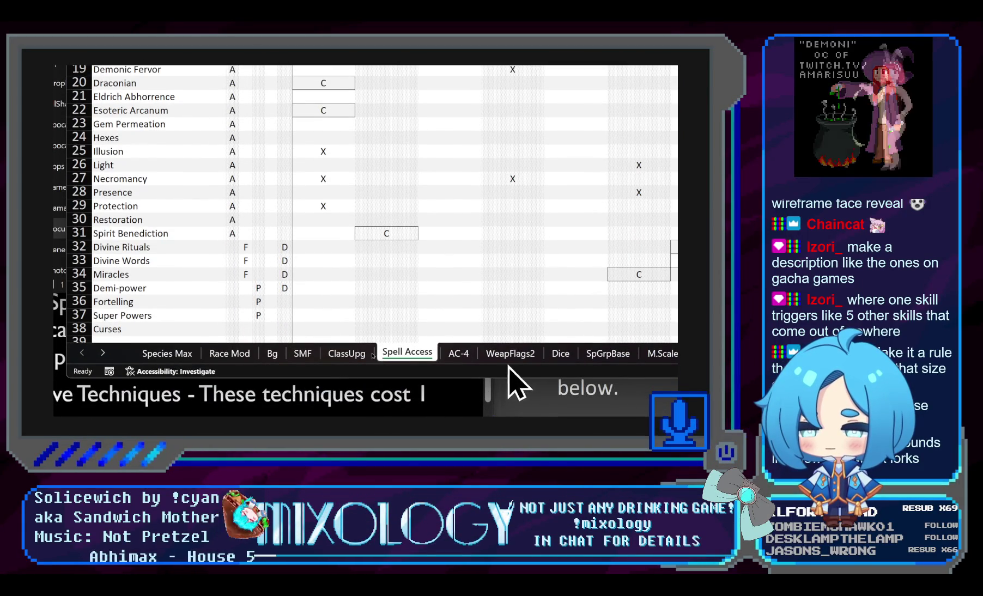
left_click(463, 356)
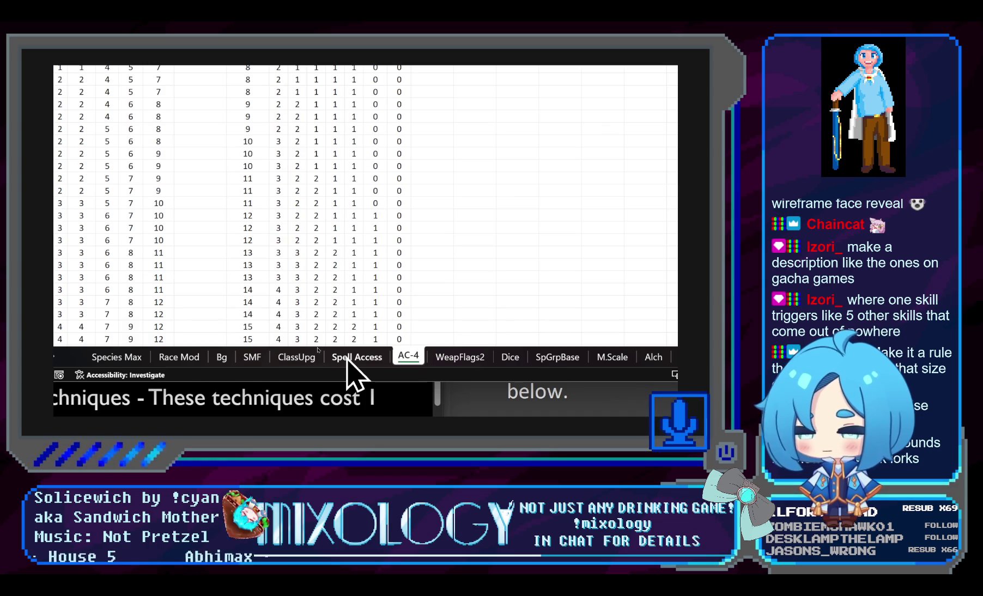
left_click(550, 360)
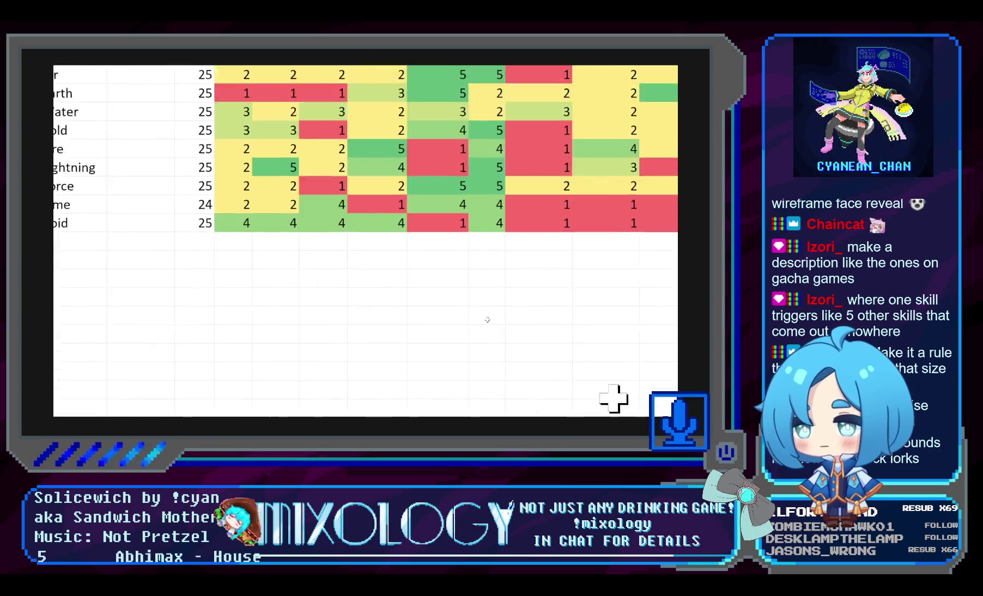
left_click(442, 338)
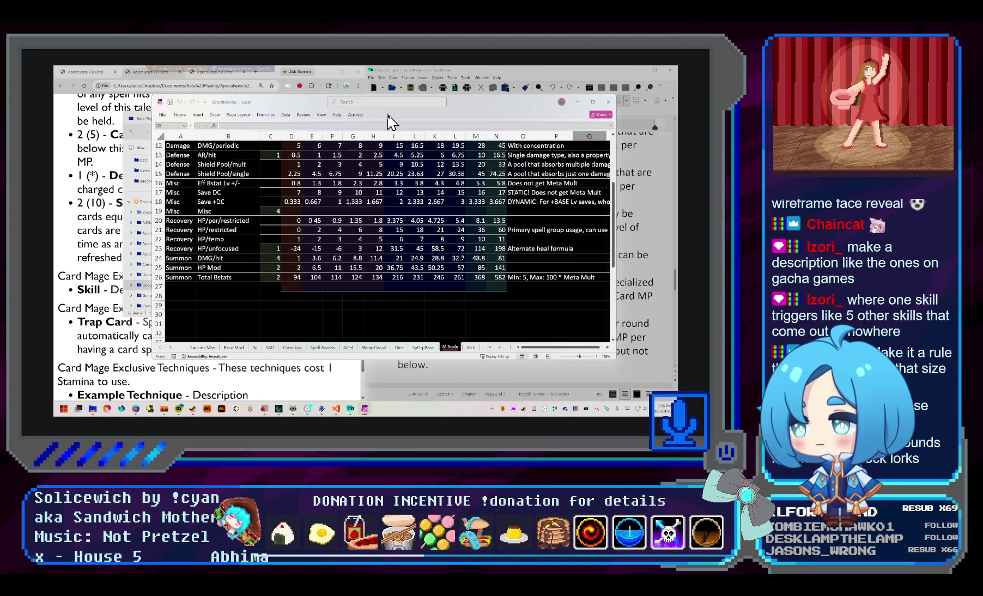
Maximize the Core Stats workbook so the M.Scale header with its 25-point budget is readable
double_click(492, 110)
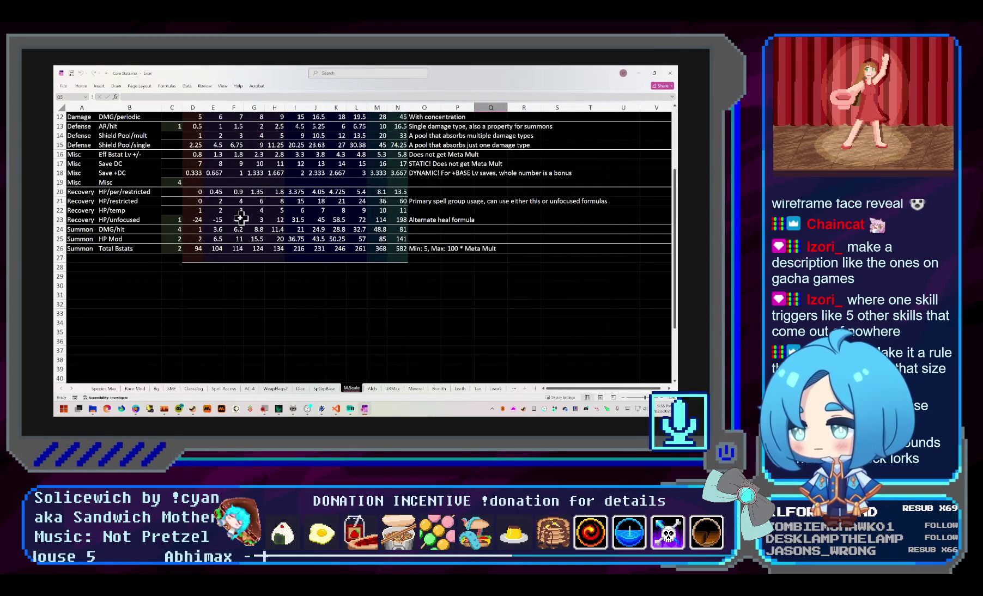
scroll(238, 217, "up", 1, "ctrl")
scroll(238, 218, "up", 1, "ctrl")
scroll(238, 218, "up", 1, "ctrl")
scroll(238, 218, "up", 1, "ctrl")
scroll(238, 218, "up", 1)
scroll(238, 218, "up", 5)
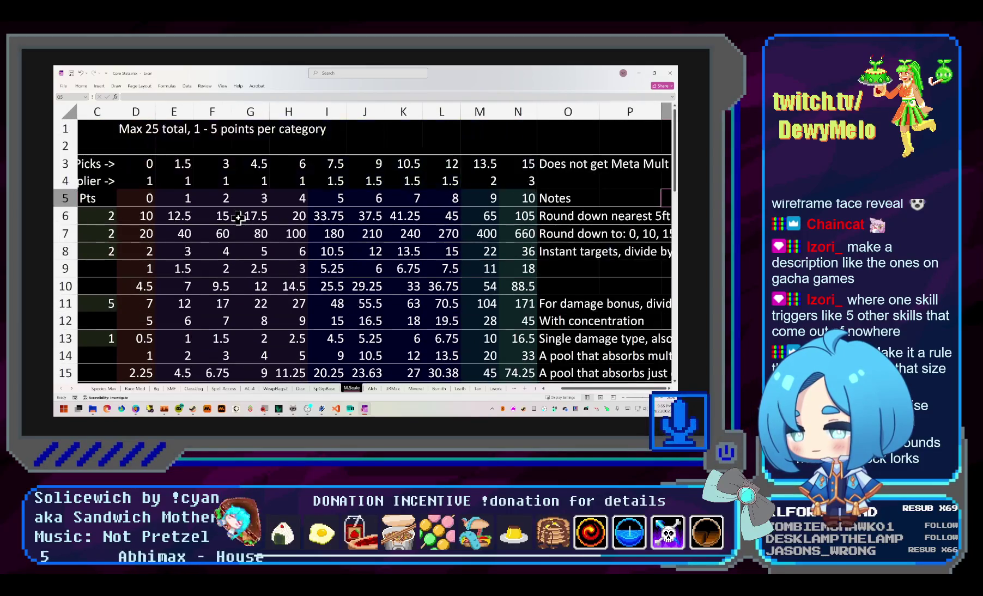
scroll(238, 218, "down", 1, "ctrl")
scroll(238, 218, "down", 1, "ctrl")
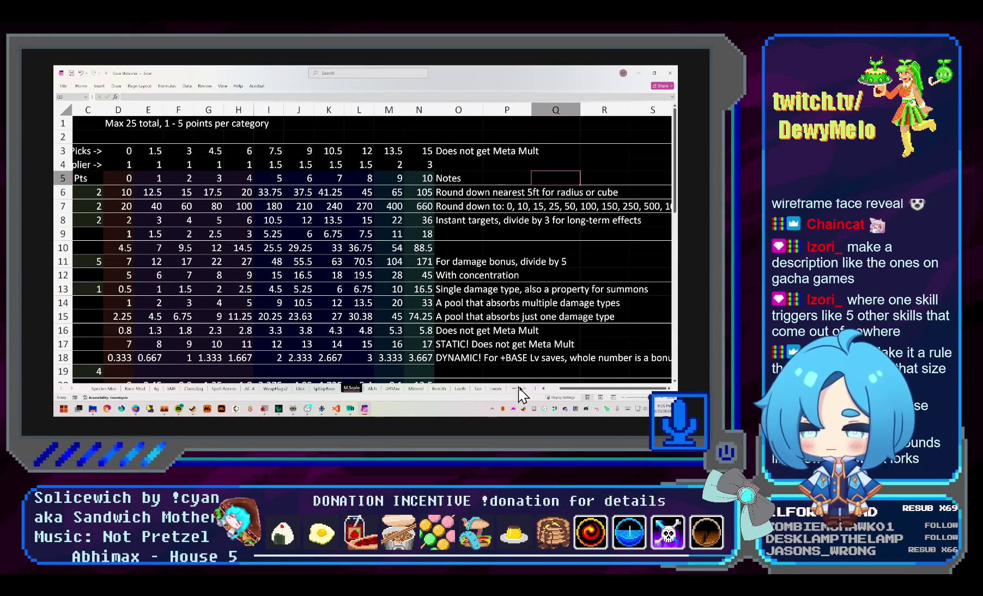
left_click_drag(588, 388, 521, 391)
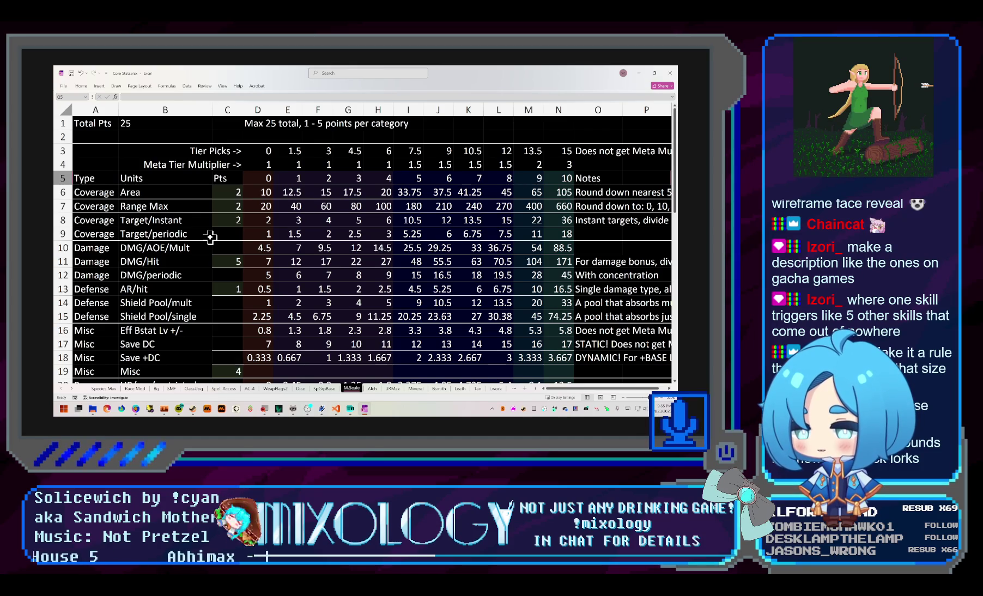
scroll(208, 234, "down", 2)
scroll(209, 235, "up", 2)
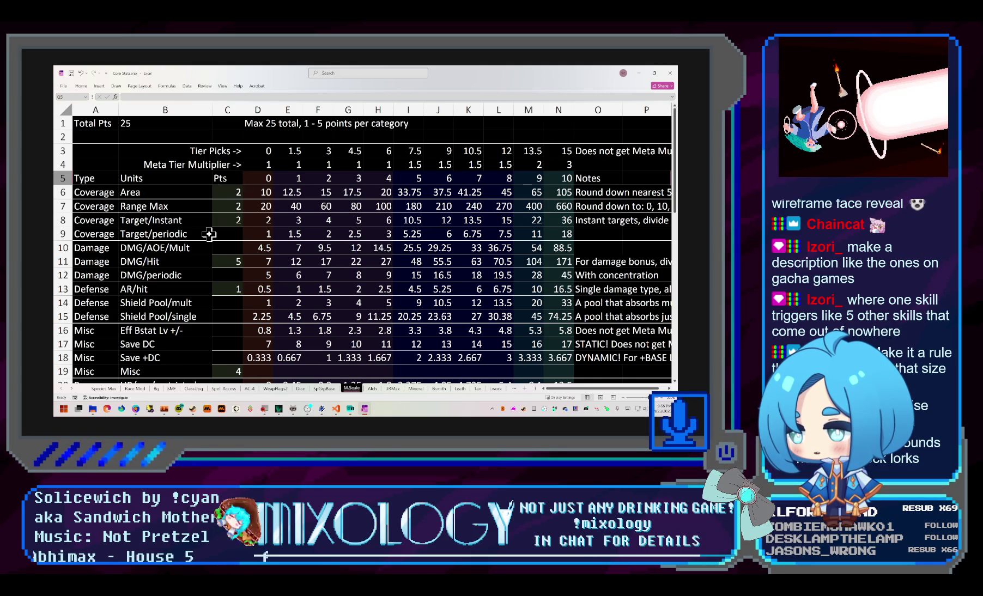
scroll(210, 234, "down", 2)
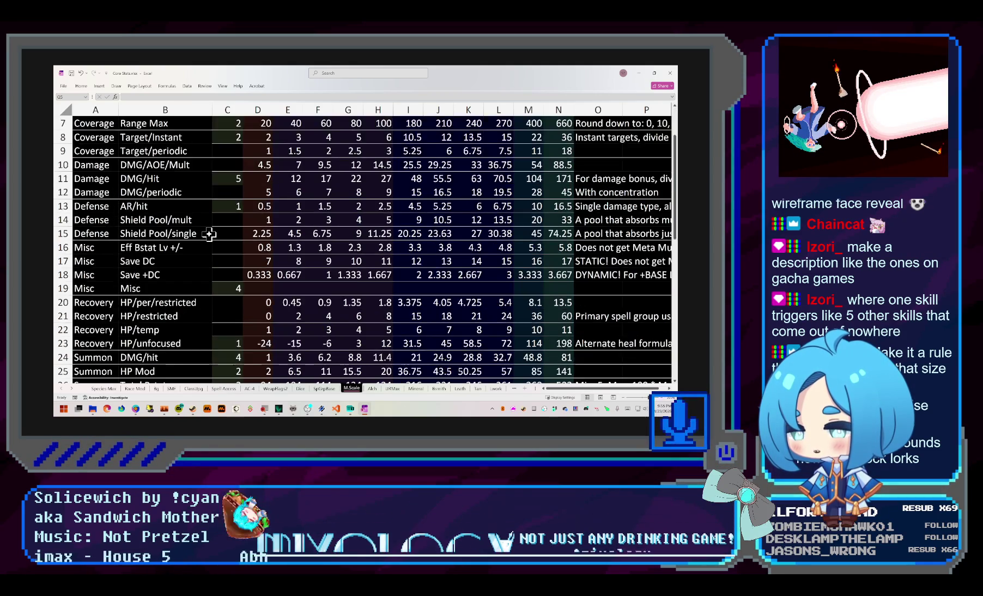
scroll(209, 235, "down", 3)
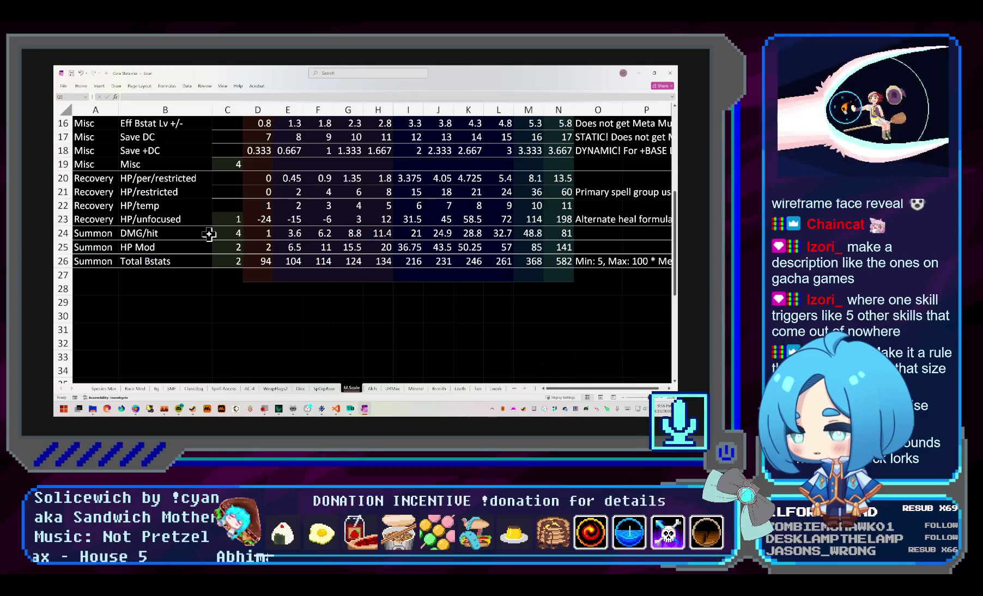
scroll(210, 234, "up", 1)
scroll(210, 235, "up", 2)
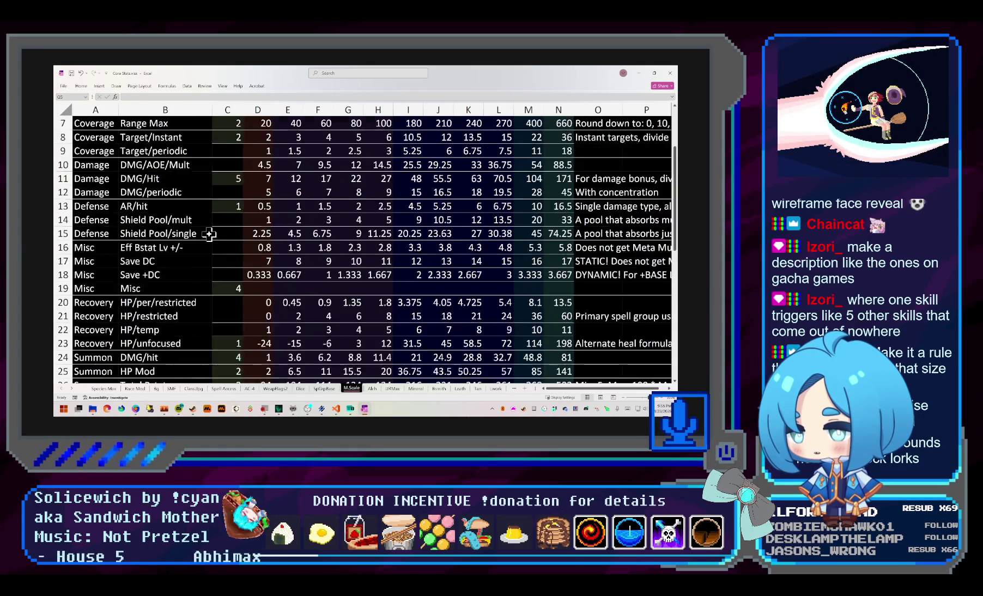
scroll(210, 235, "up", 1)
scroll(209, 234, "up", 1)
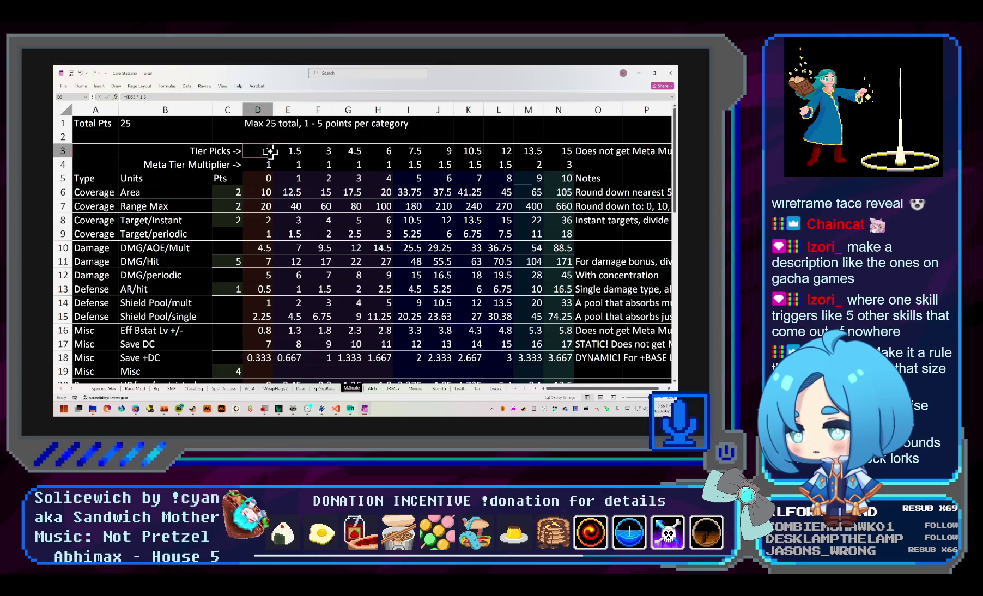
left_click(317, 152)
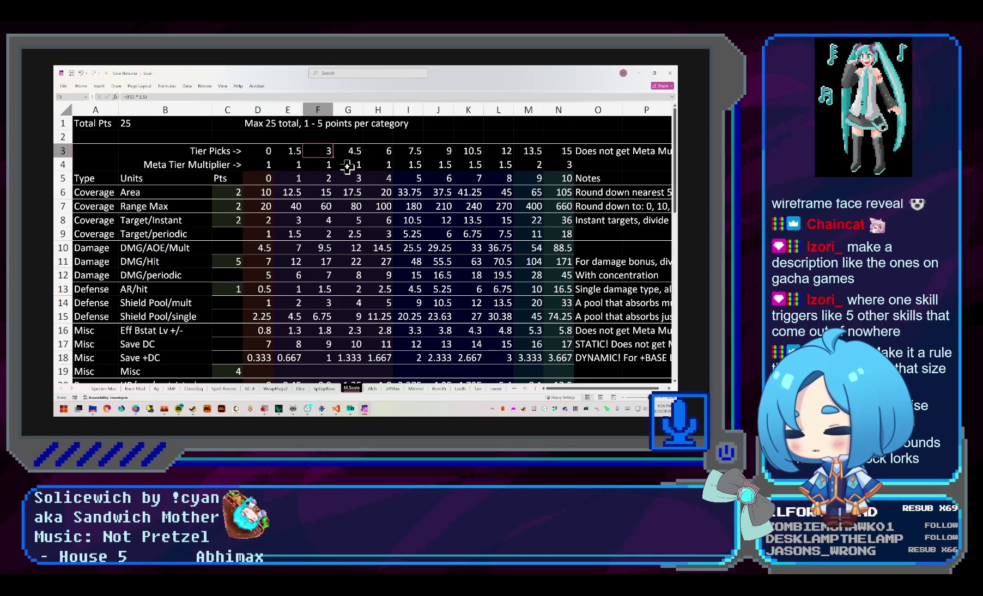
left_click(605, 178)
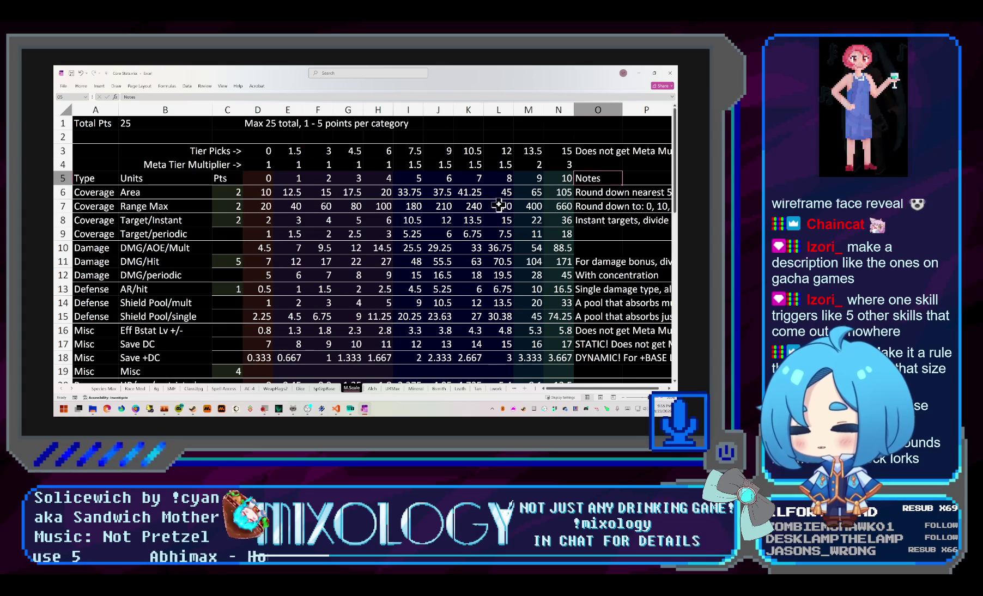
mouse_move(297, 175)
left_mouse_down()
mouse_move(409, 176)
mouse_move(357, 178)
left_mouse_up()
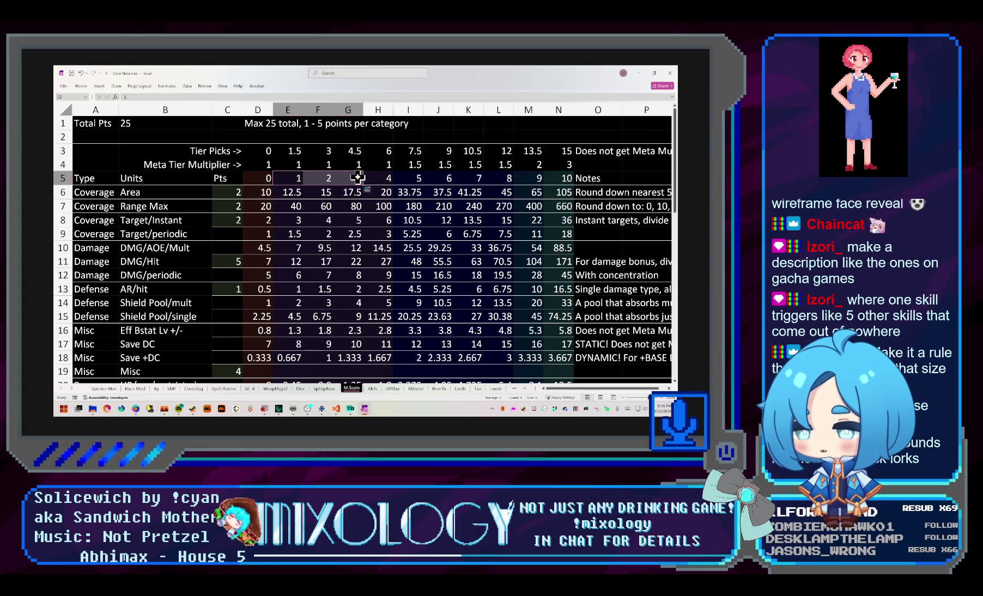
left_click(264, 178)
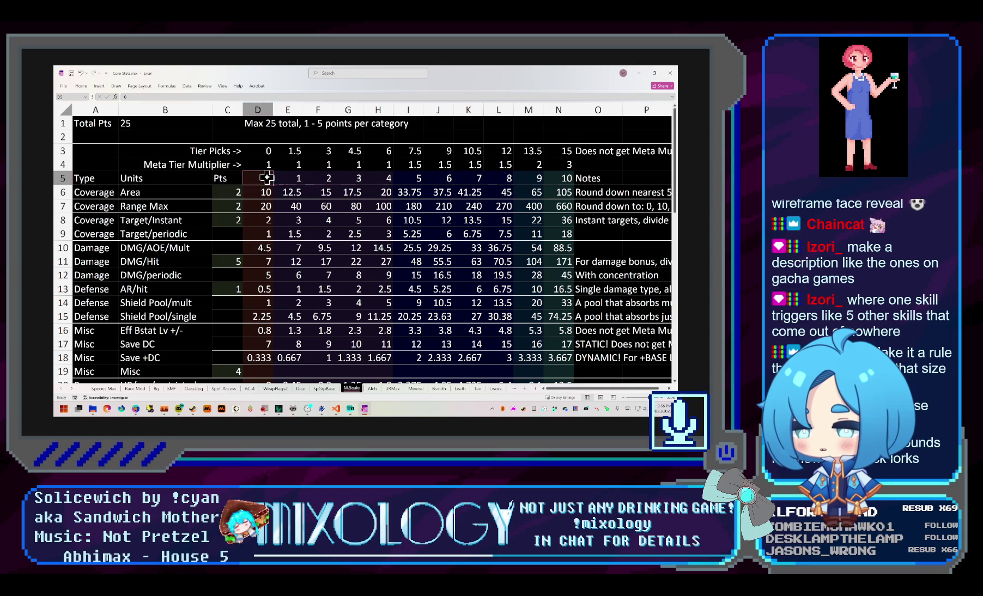
left_click(296, 176)
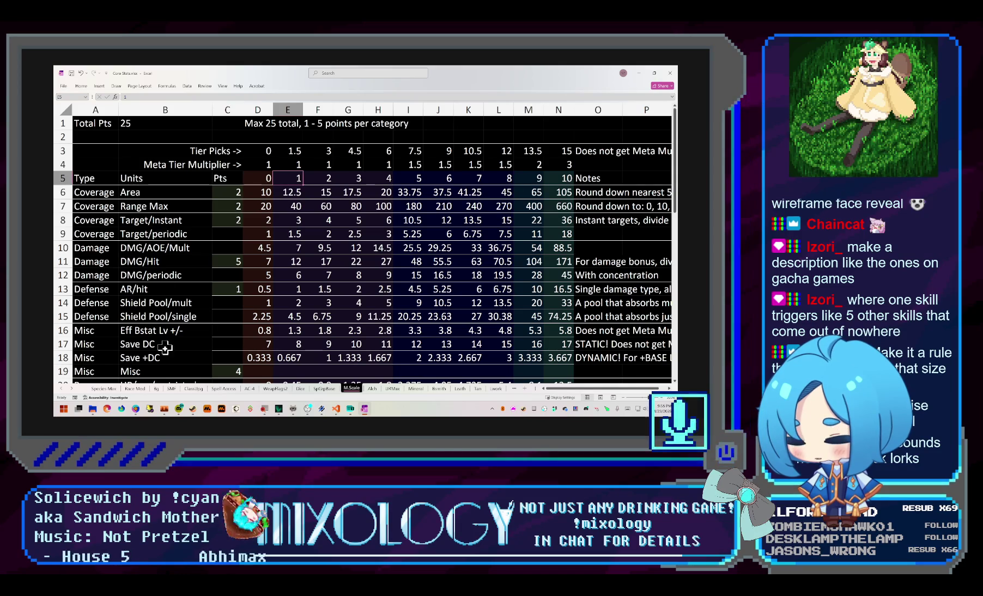
scroll(169, 308, "down", 2)
scroll(170, 296, "up", 2)
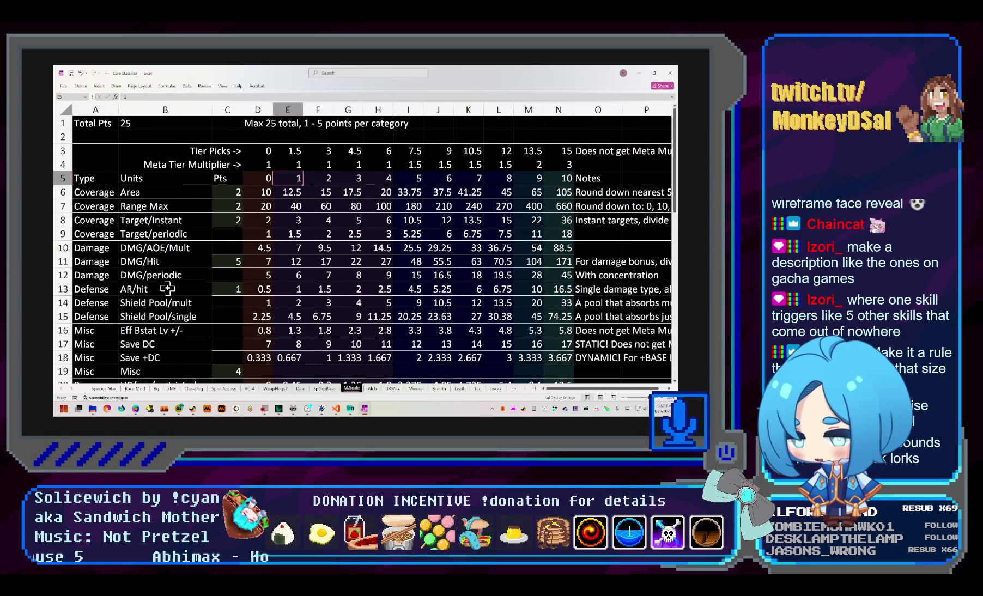
scroll(168, 289, "down", 2)
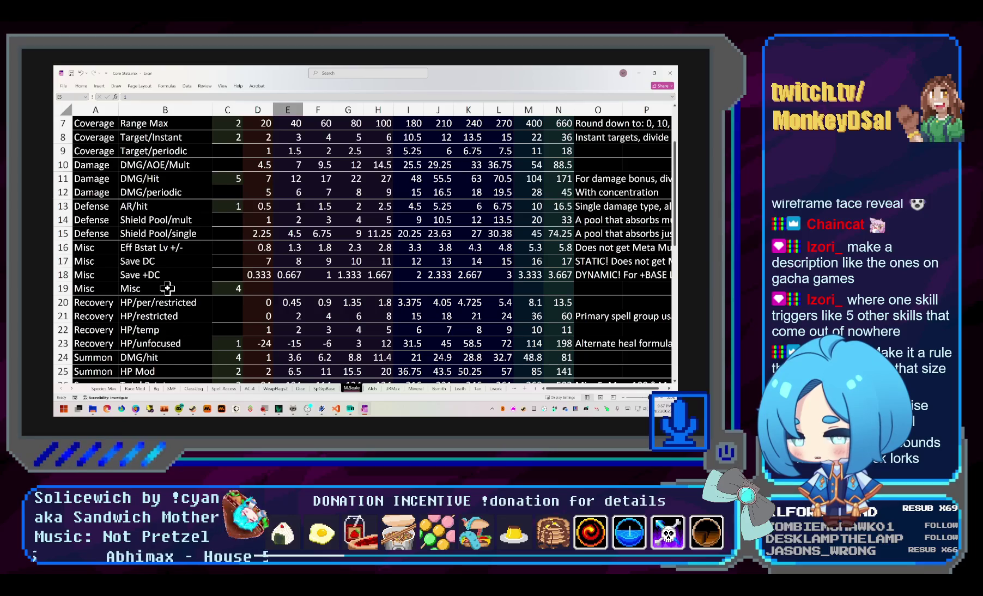
scroll(168, 289, "down", 1)
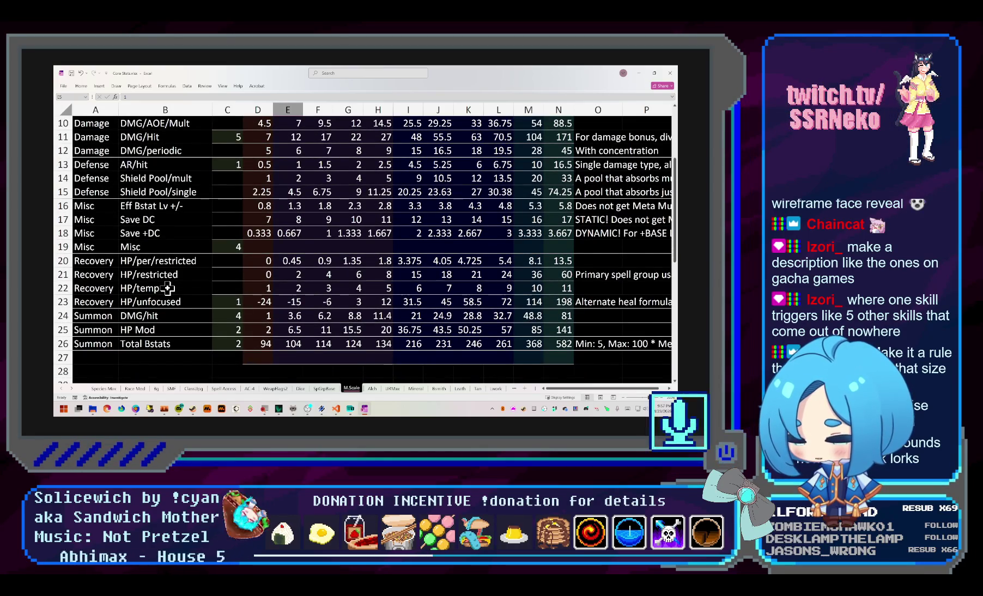
scroll(168, 289, "up", 2)
scroll(168, 290, "up", 1)
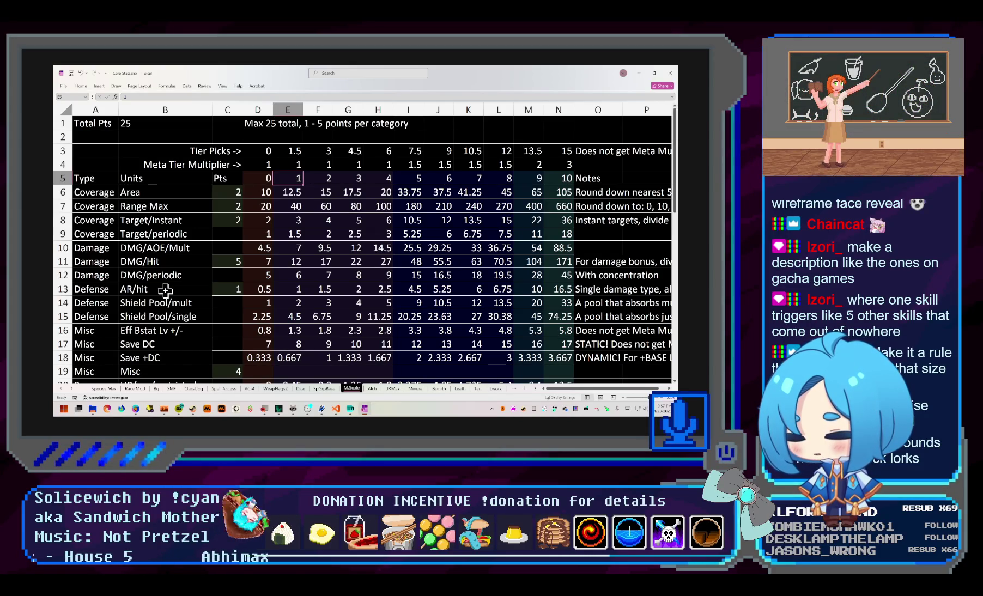
scroll(166, 290, "down", 1)
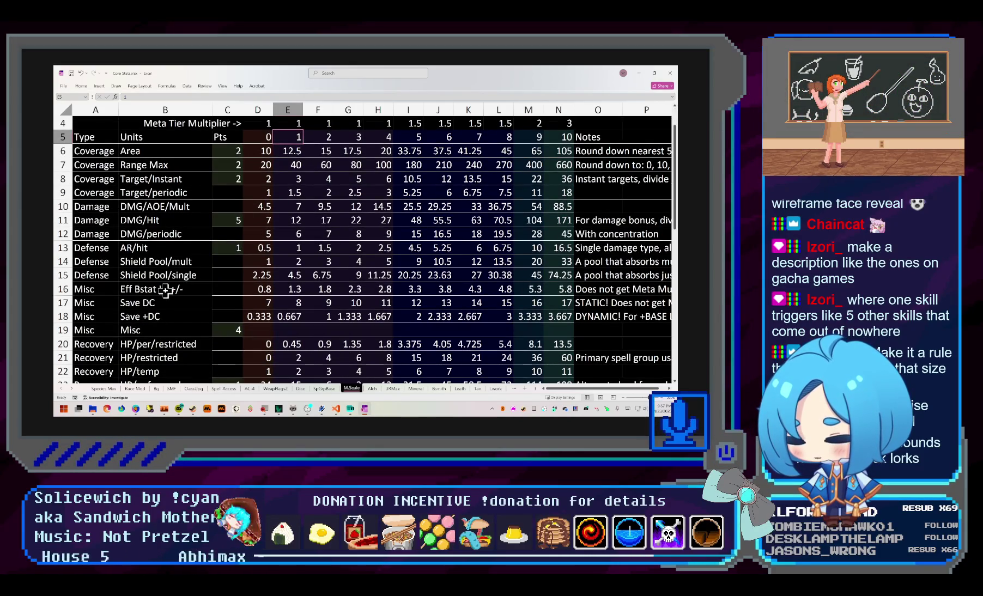
scroll(166, 290, "up", 1)
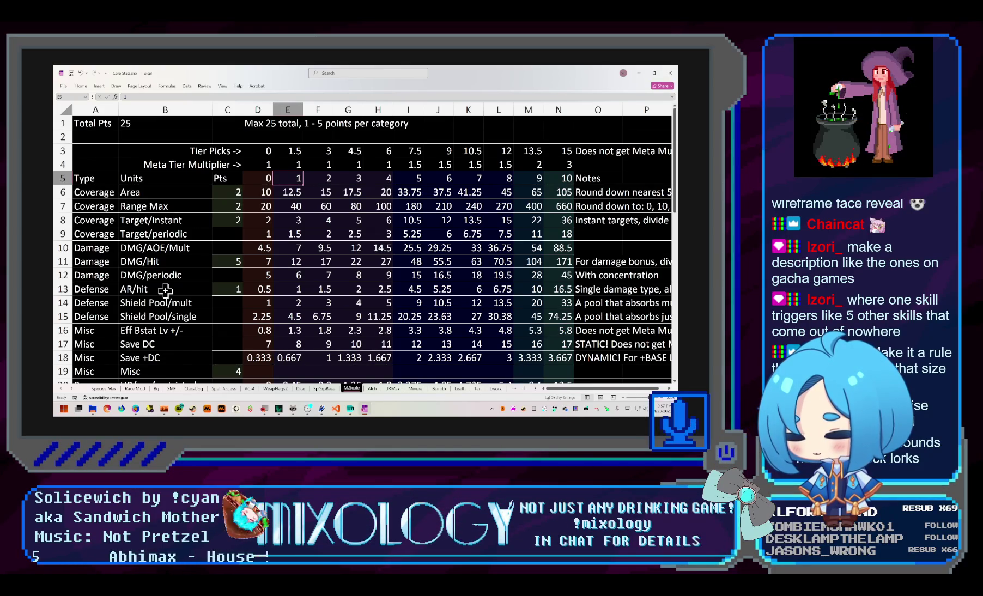
scroll(165, 289, "down", 1)
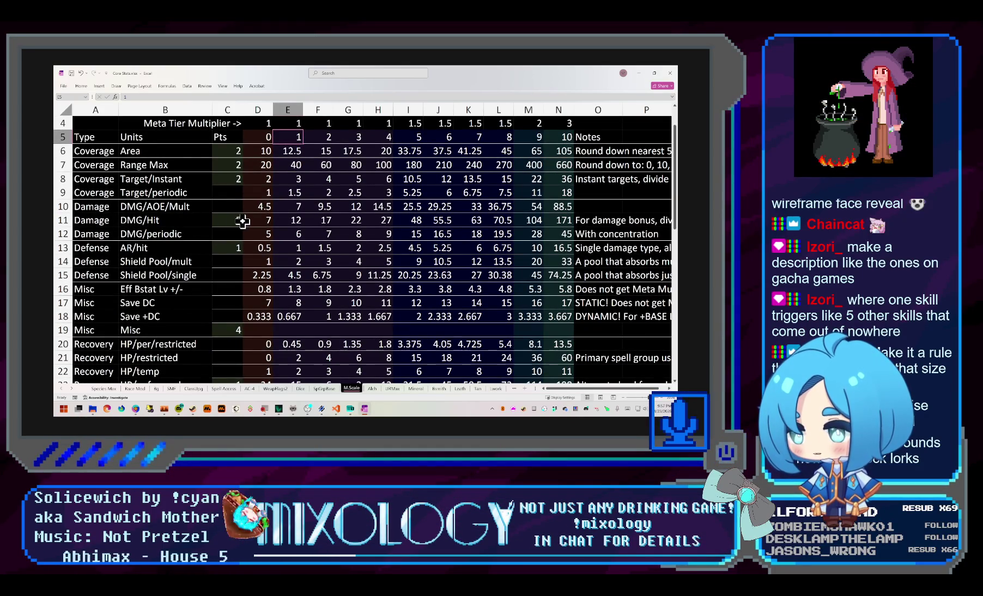
scroll(196, 253, "down", 1)
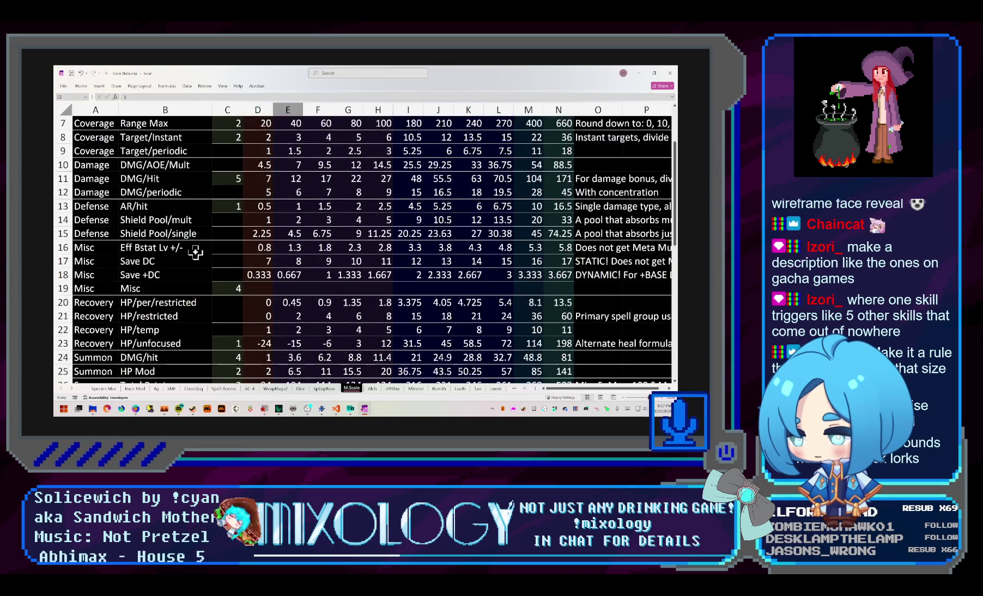
scroll(196, 254, "down", 1)
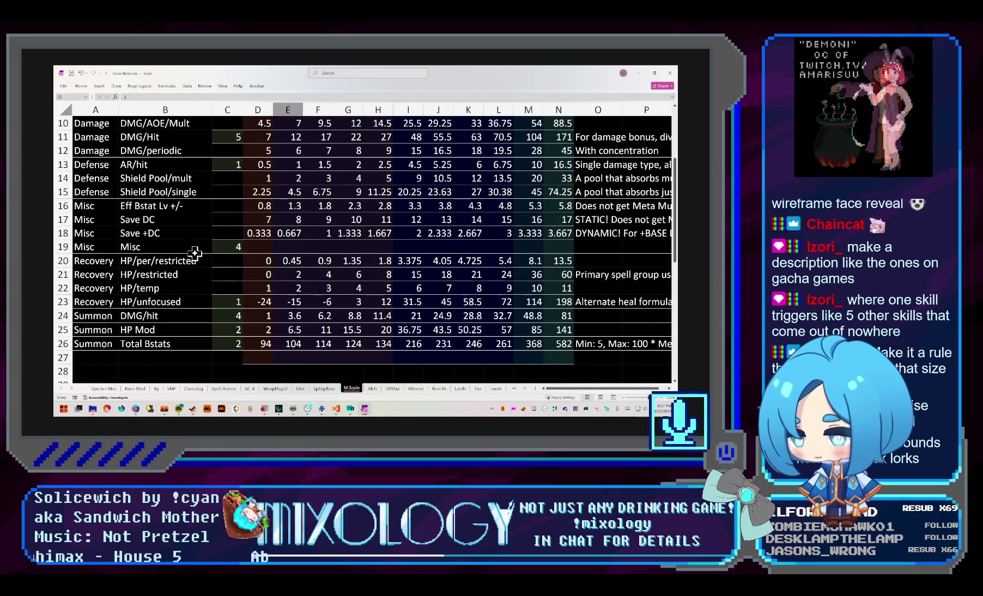
scroll(201, 261, "up", 3)
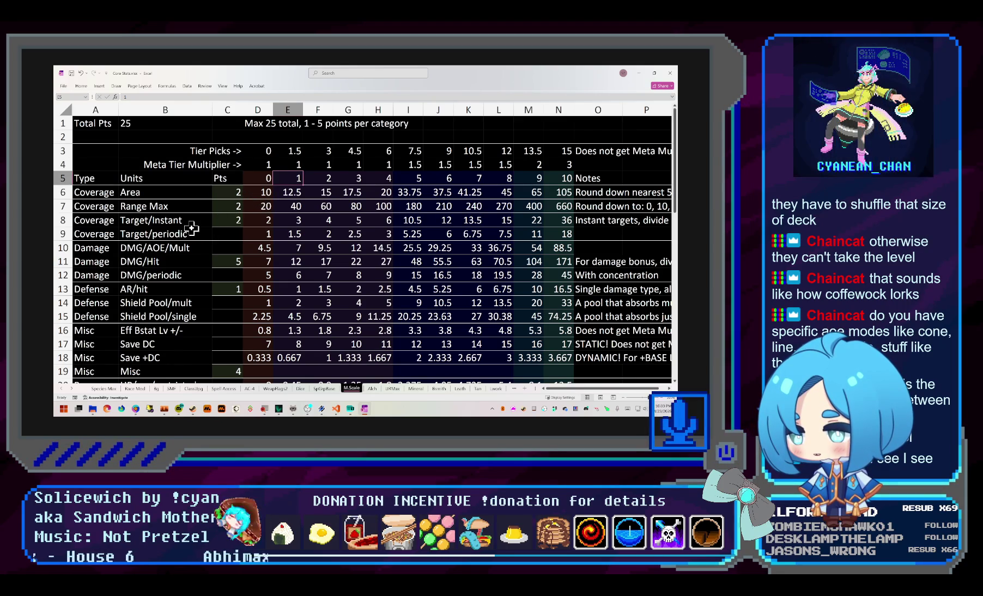
scroll(198, 220, "down", 2)
scroll(199, 219, "up", 2)
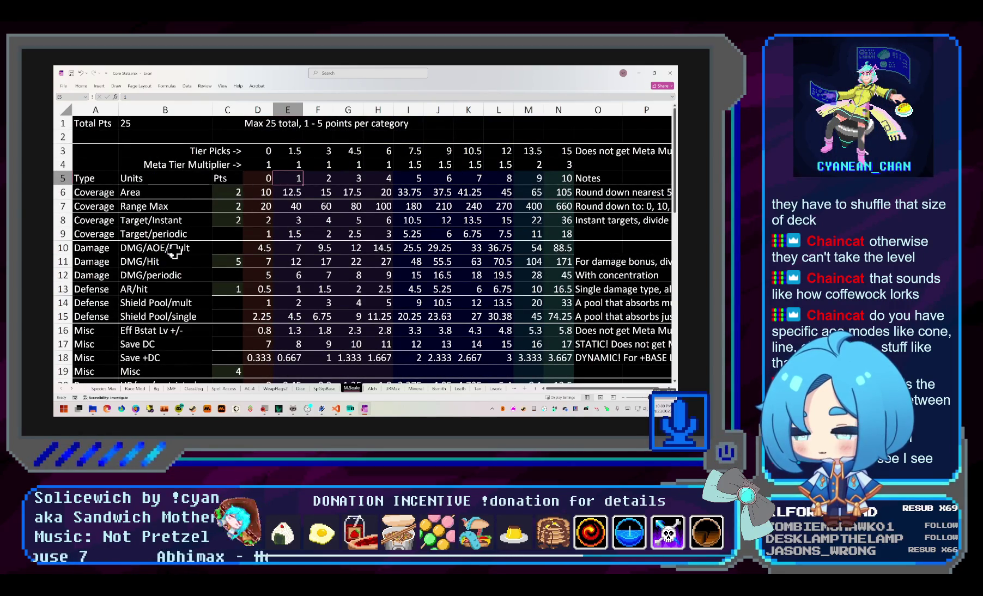
Check SpGrpBase's per-group ratings for Air through Void, then return to the M.Scale sheet
left_click(325, 389)
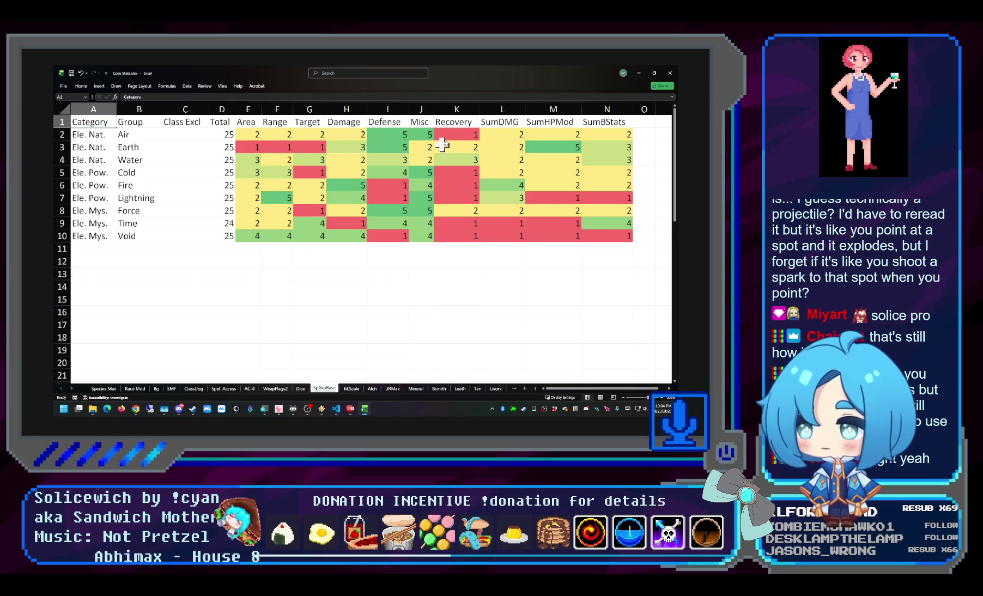
left_click(85, 147)
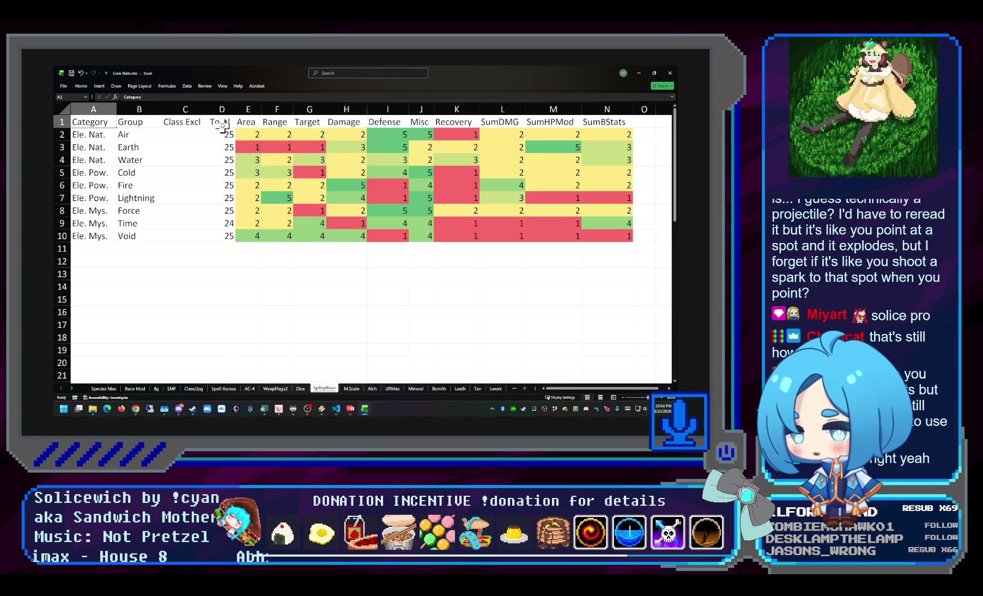
left_click(352, 388)
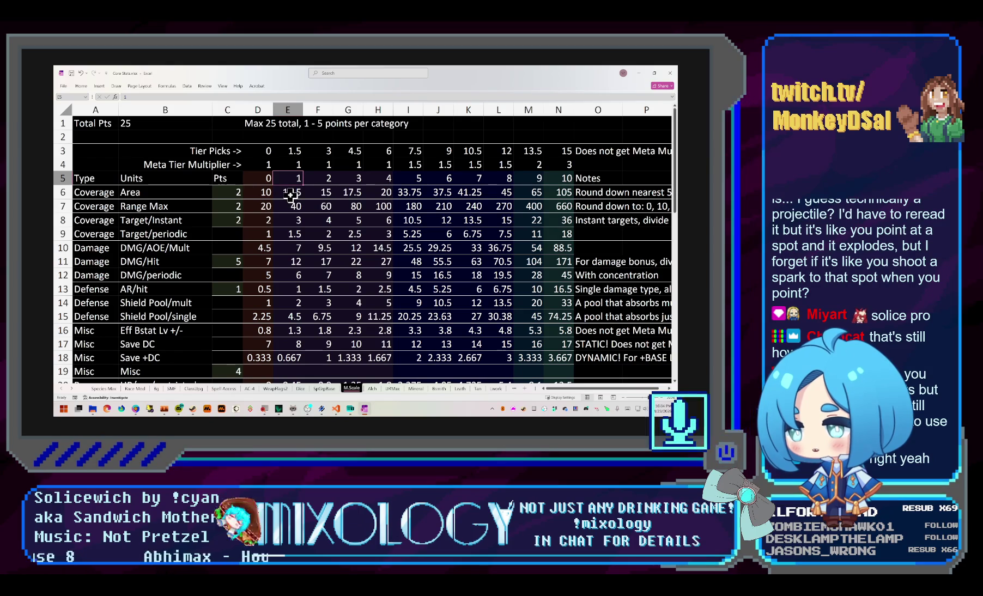
Inspect cell E6's Area formula =(($C6*5)+(E$5*2.5))*E$4 and the column B values it references
left_click(292, 196)
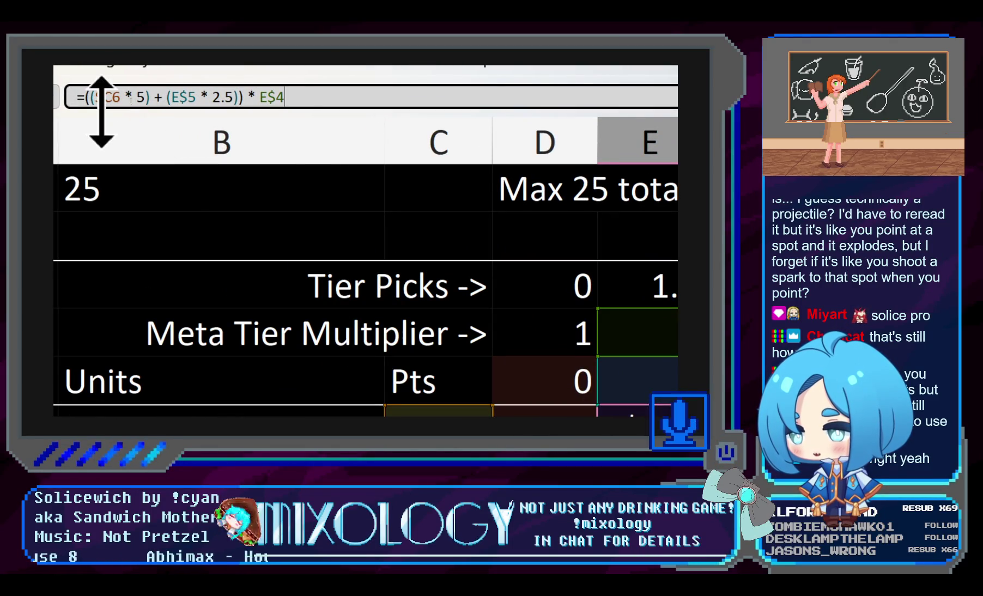
left_click(158, 126)
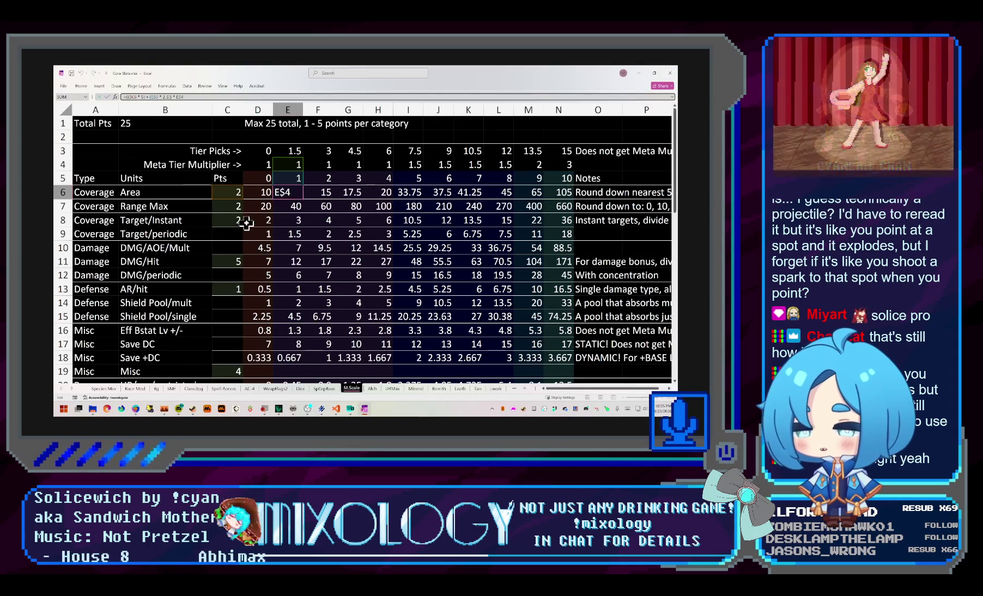
scroll(247, 218, "down", 1)
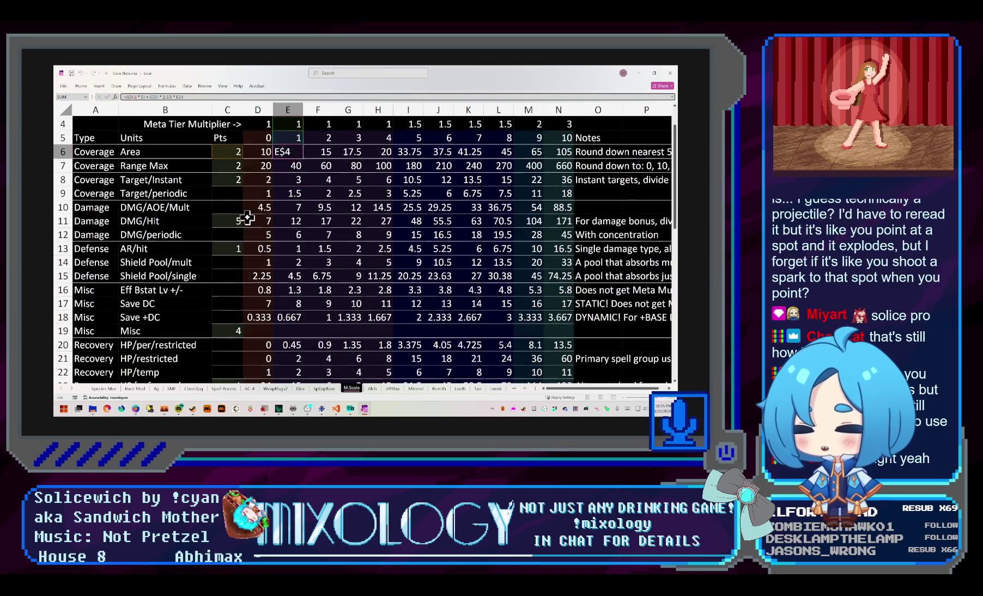
scroll(248, 219, "down", 1)
scroll(247, 219, "down", 2)
scroll(247, 218, "up", 1)
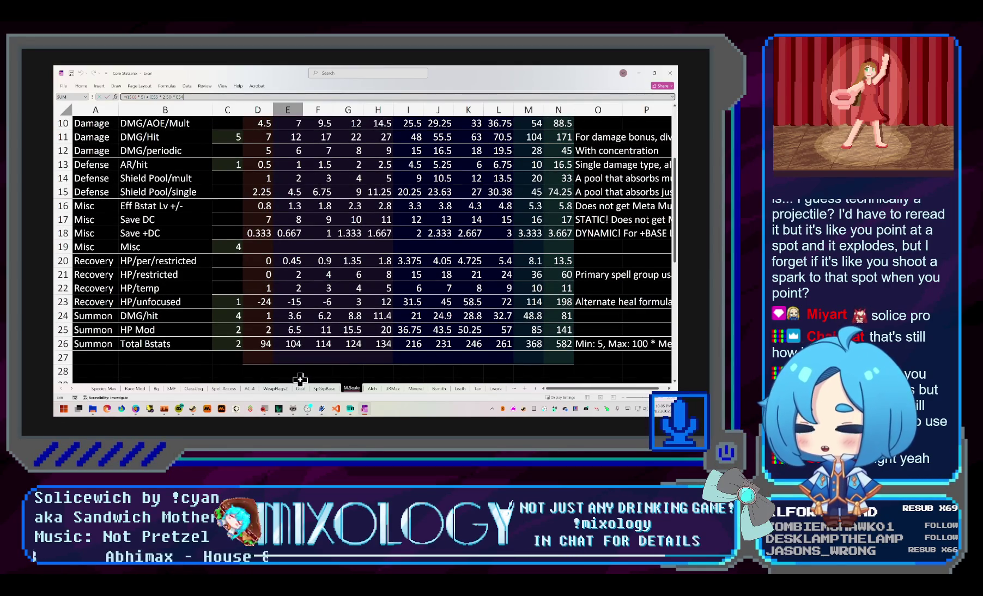
left_click(573, 391)
left_click_drag(573, 391, 624, 394)
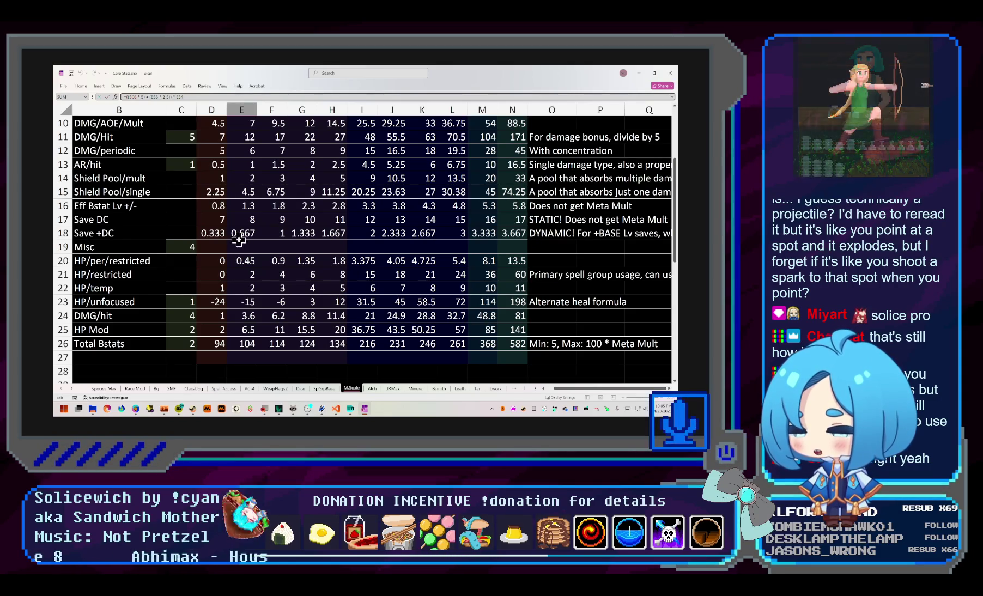
left_click(112, 221)
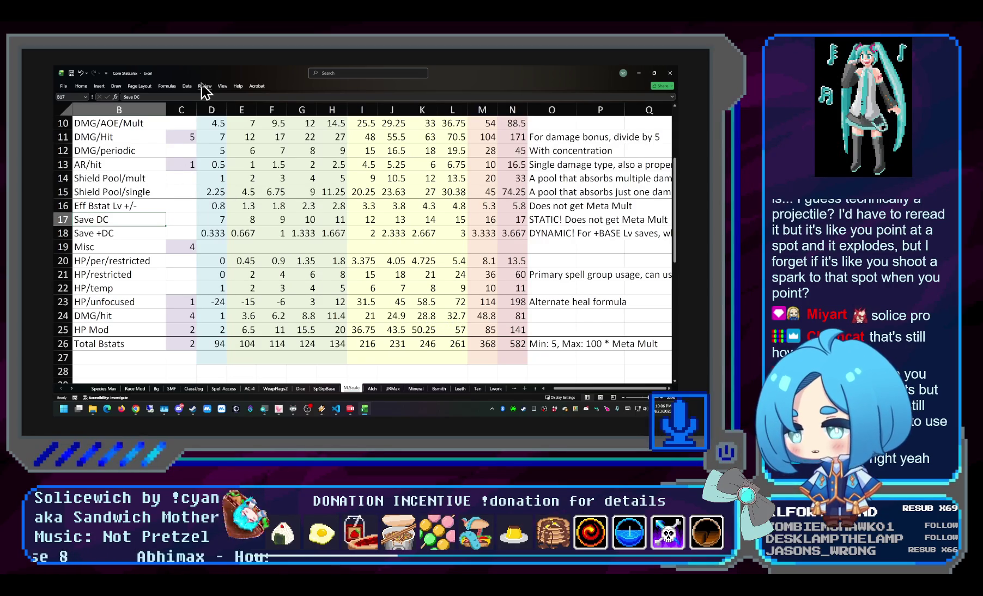
left_click_drag(206, 74, 284, 125)
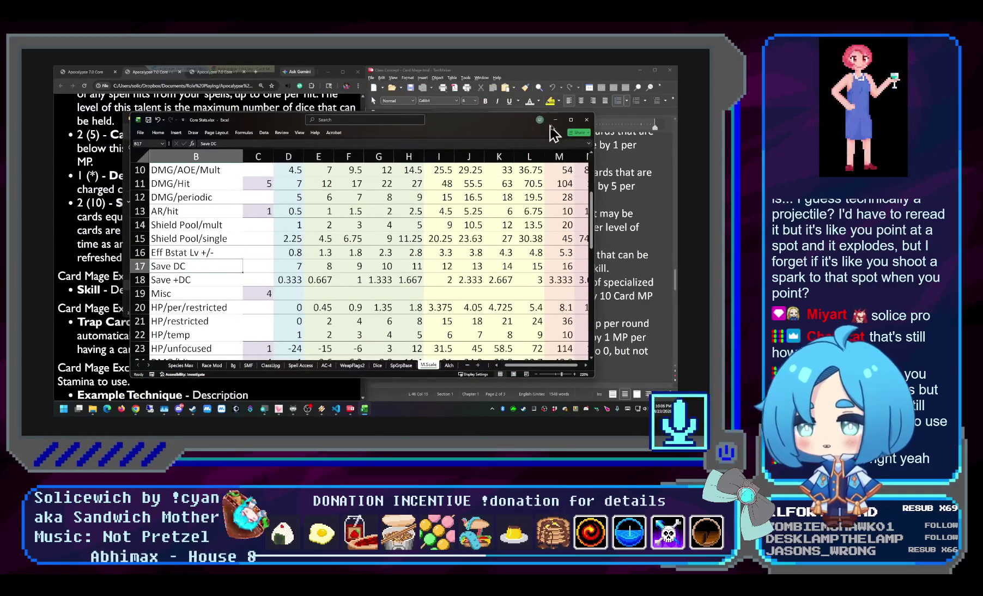
Close the stats workbook and dismiss the save-changes prompt
left_click(586, 120)
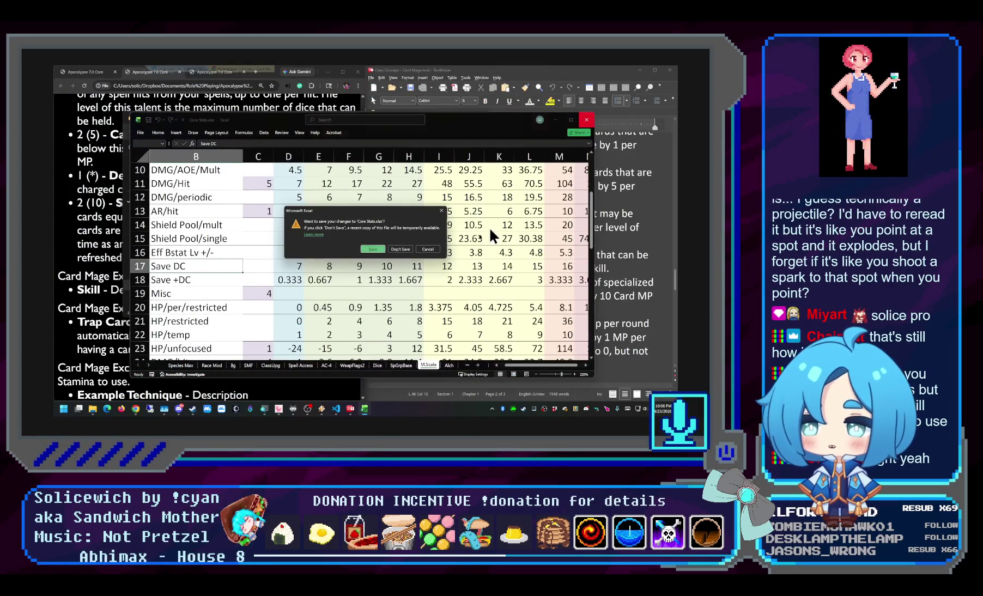
left_click(372, 248)
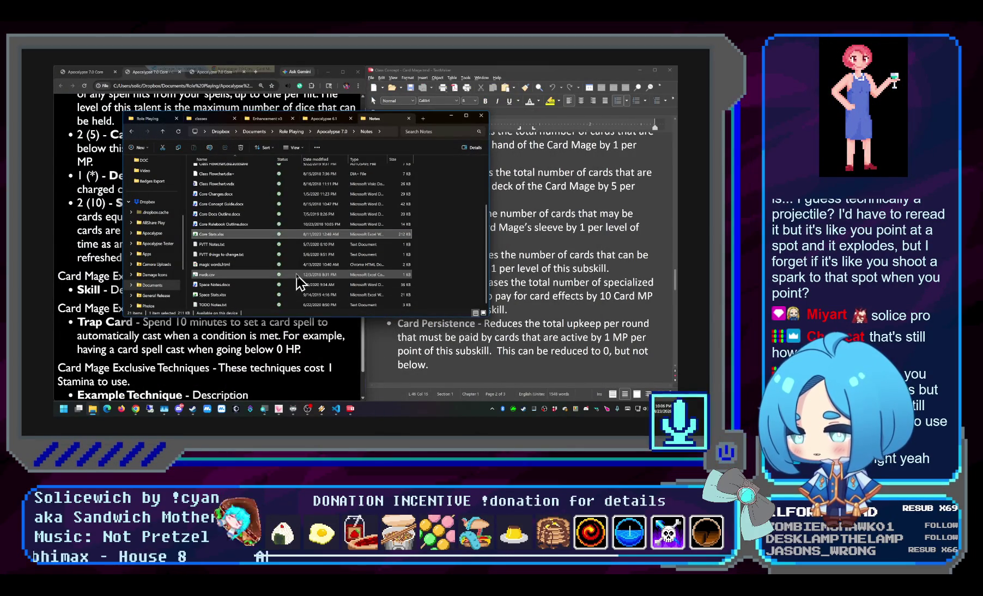
mouse_move(223, 274)
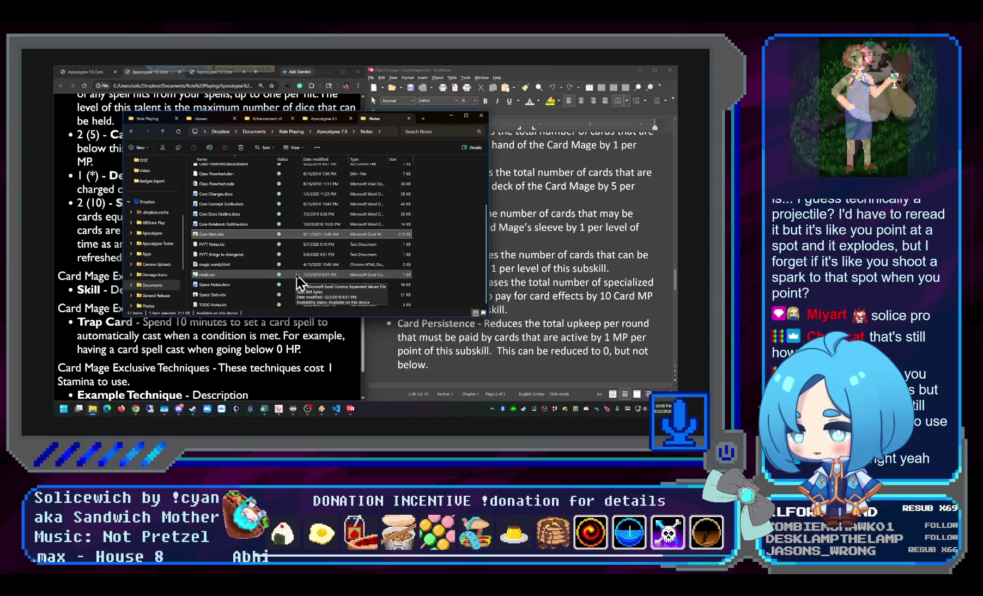
Bring the rendered page, concept document and cardmage.htm source forward, caret on the Aegis talent line
left_click(114, 218)
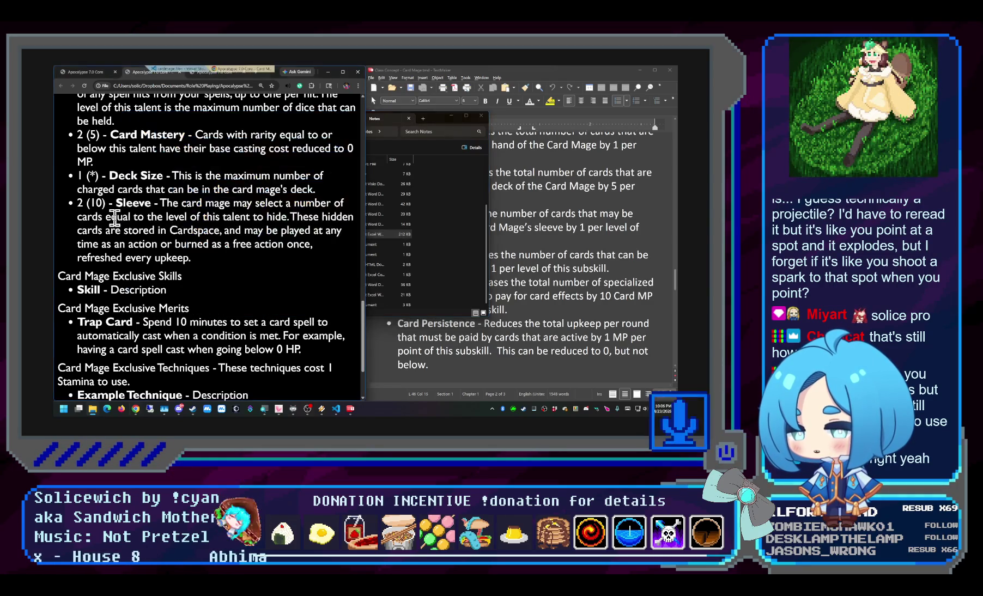
left_click(536, 228)
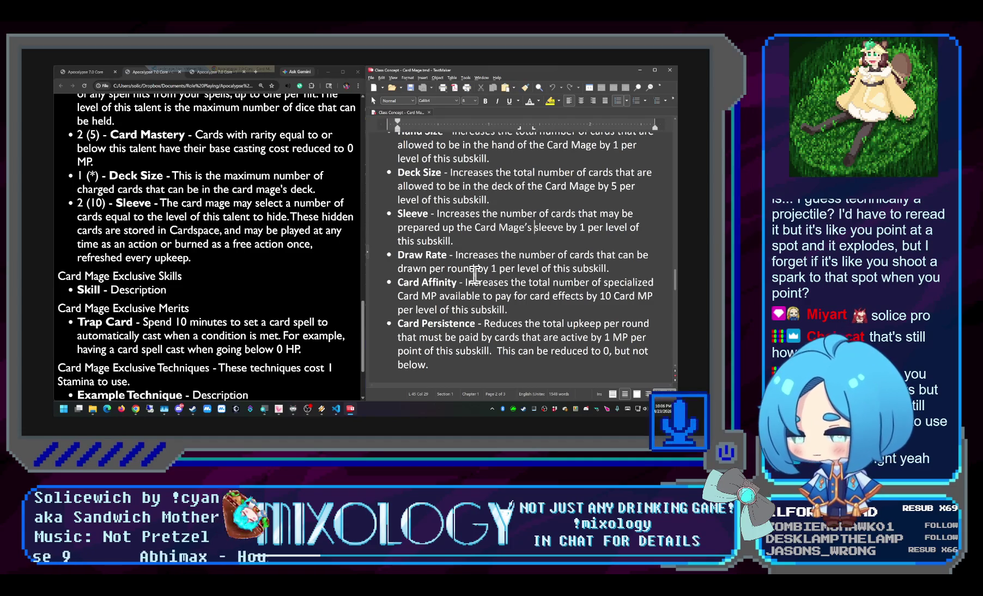
left_click(166, 74)
left_click(190, 208)
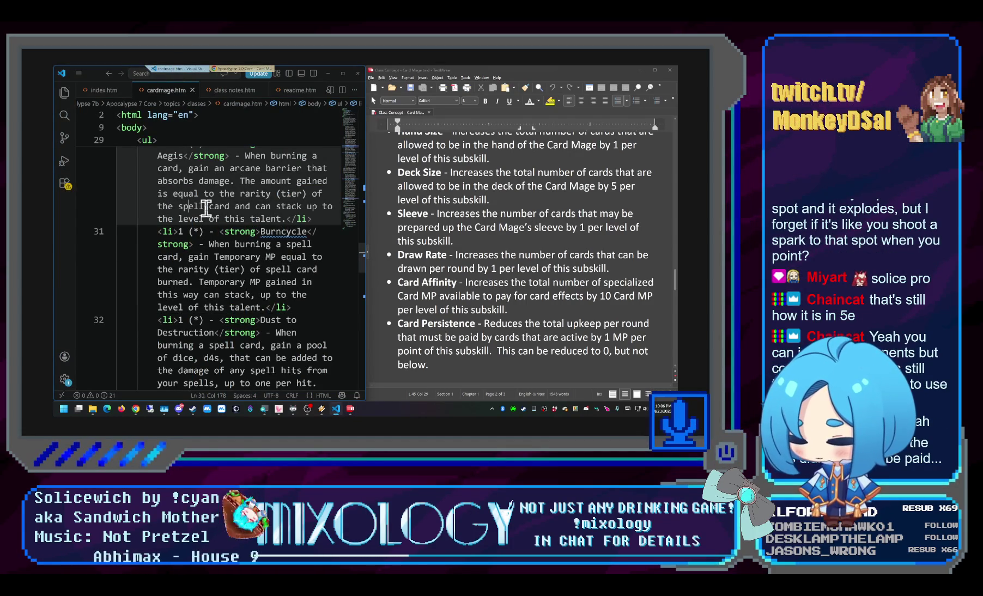
Show the rendered Card Mage page with Card Mastery, Deck Size, Sleeve and Trap Card
left_click(242, 71)
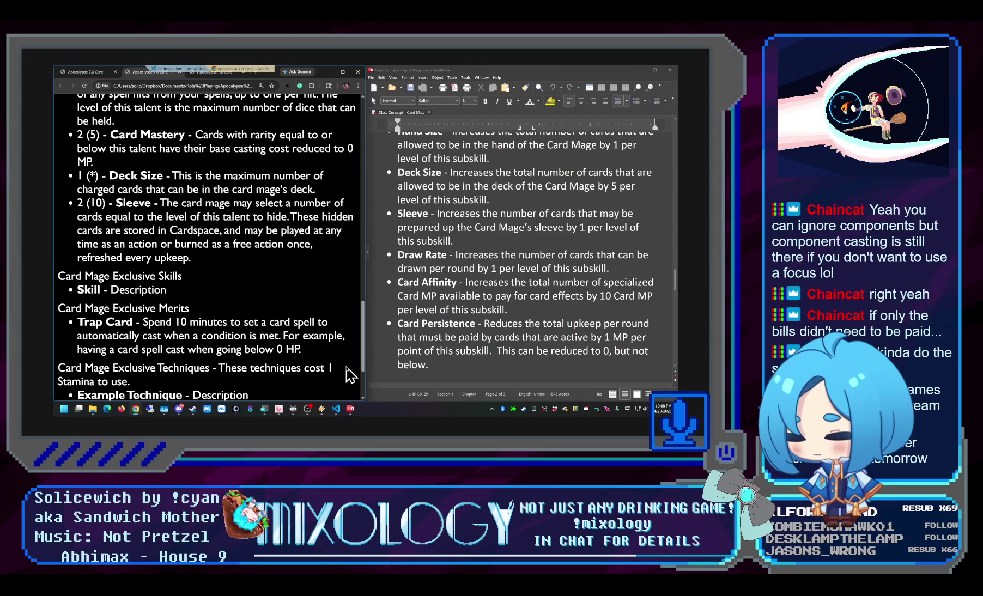
left_click(322, 409)
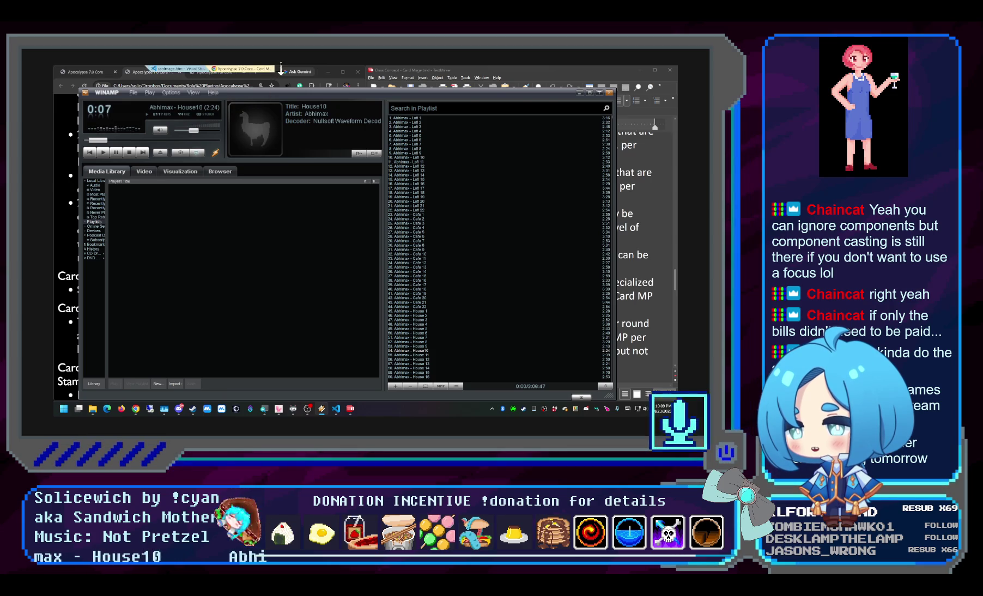
left_click(335, 70)
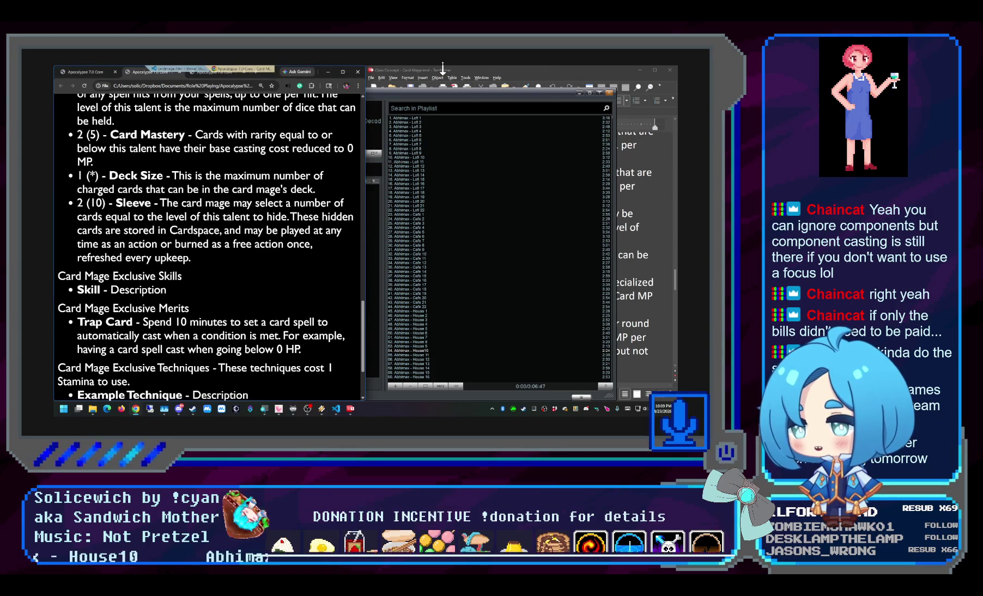
left_click(443, 70)
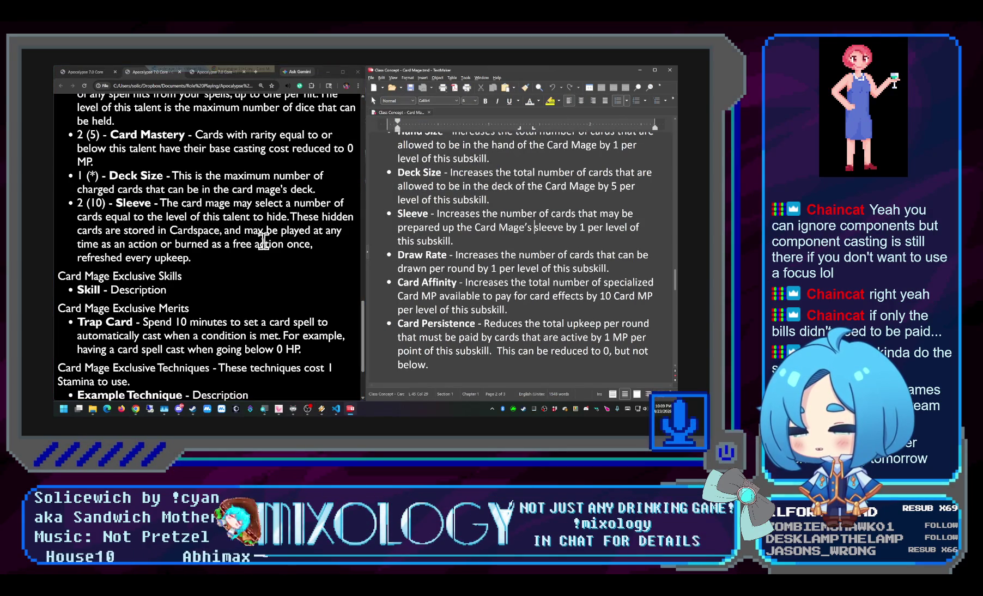